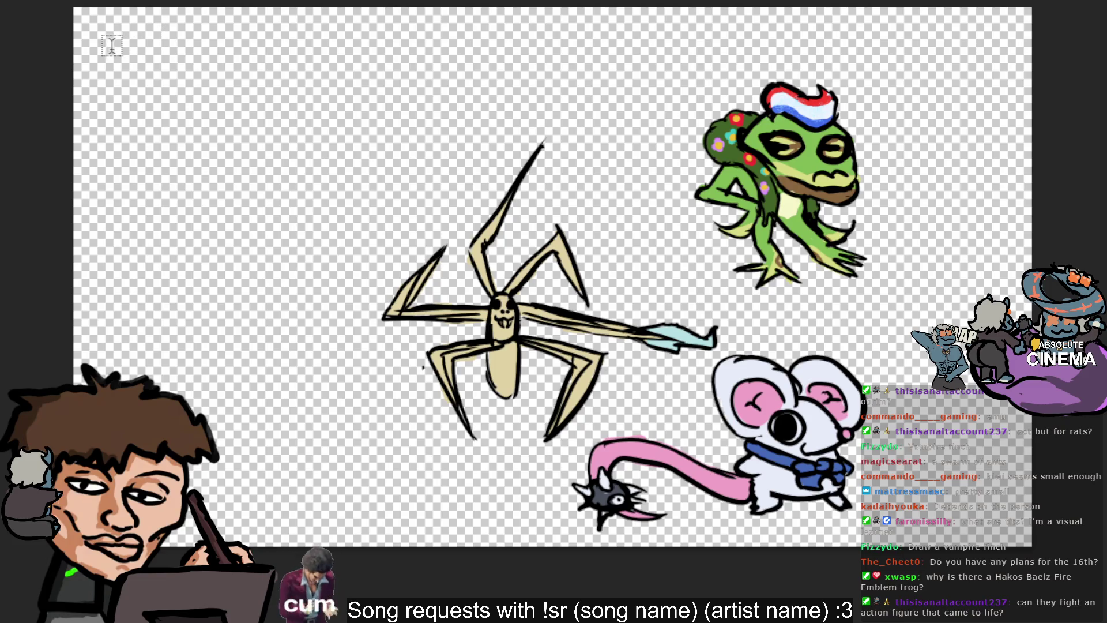
Create a text box at the canvas top reading "-Toy army mean".
{"action": "left_click_drag", "start_coordinate": [100, 44], "coordinate": [180, 91]}
{"action": "key", "text": "BackSpace"}
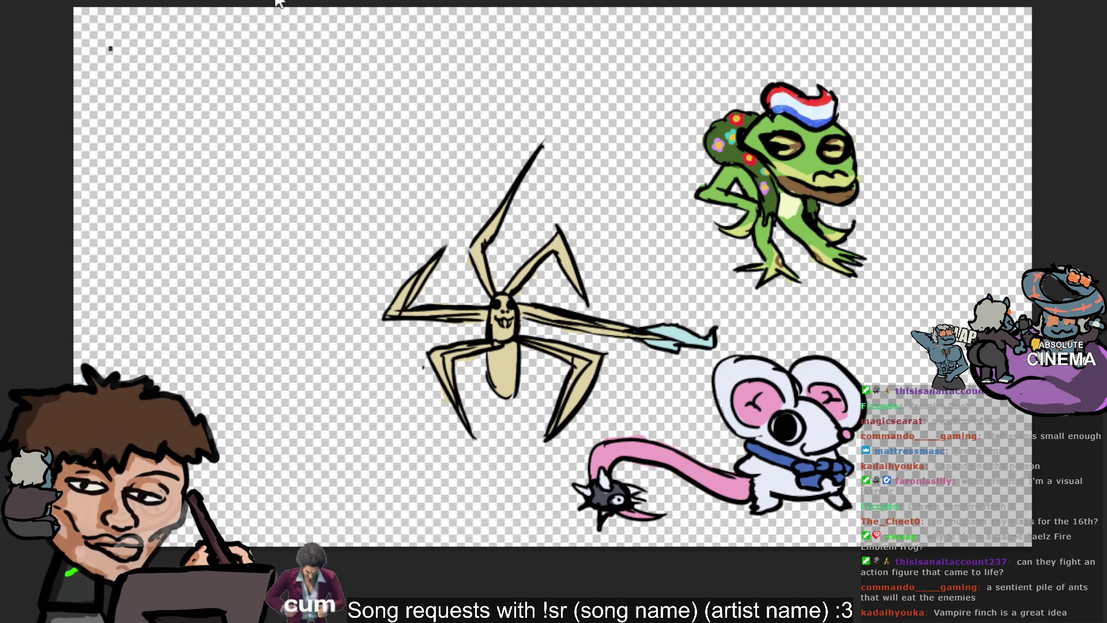
{"action": "type", "text": "-Actio"}
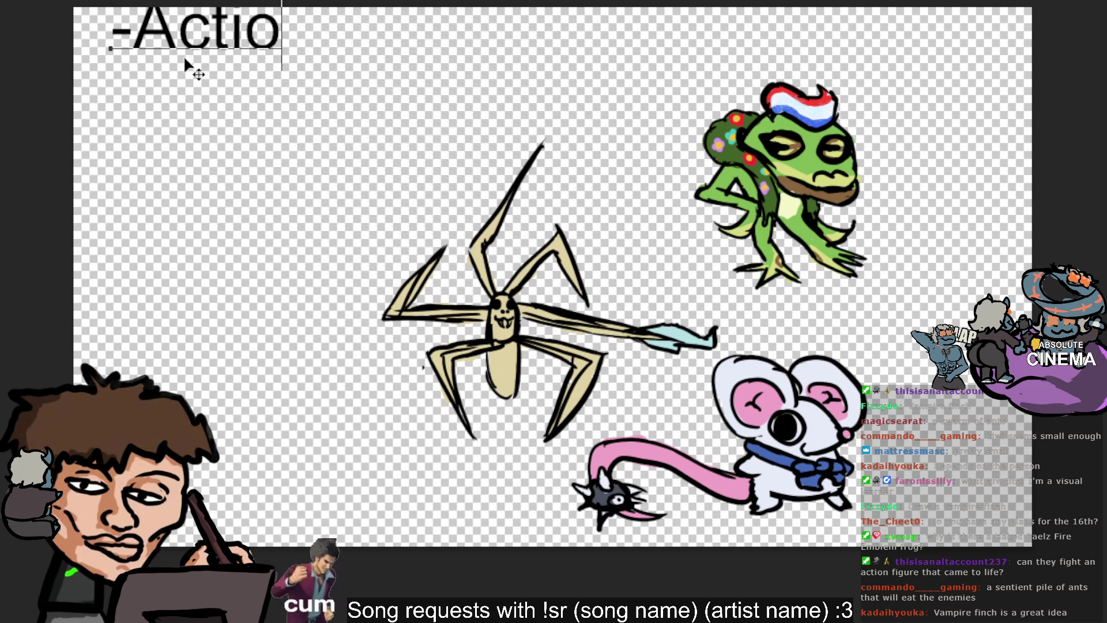
{"action": "type", "text": "n figures"}
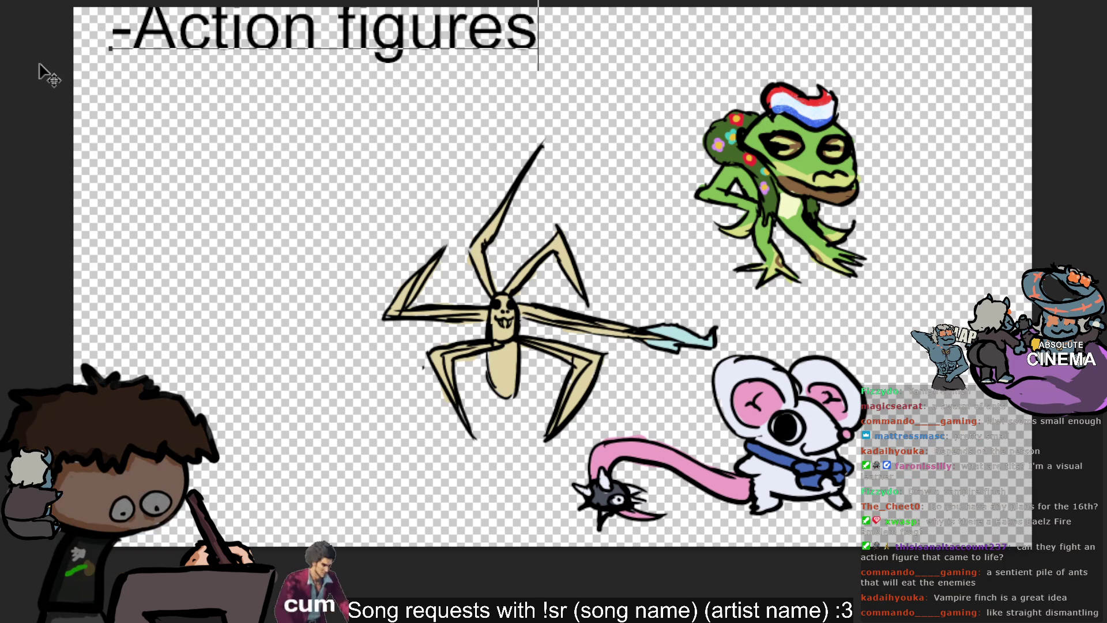
{"action": "key", "text": "BackSpace"}
{"action": "key", "text": "BackSpace"}
{"action": "key", "text": "BackSpace"}
{"action": "key", "text": "BackSpace"}
{"action": "key", "text": "BackSpace"}
{"action": "key", "text": "BackSpace"}
{"action": "key", "text": "BackSpace"}
{"action": "type", "text": "loy army mean"}
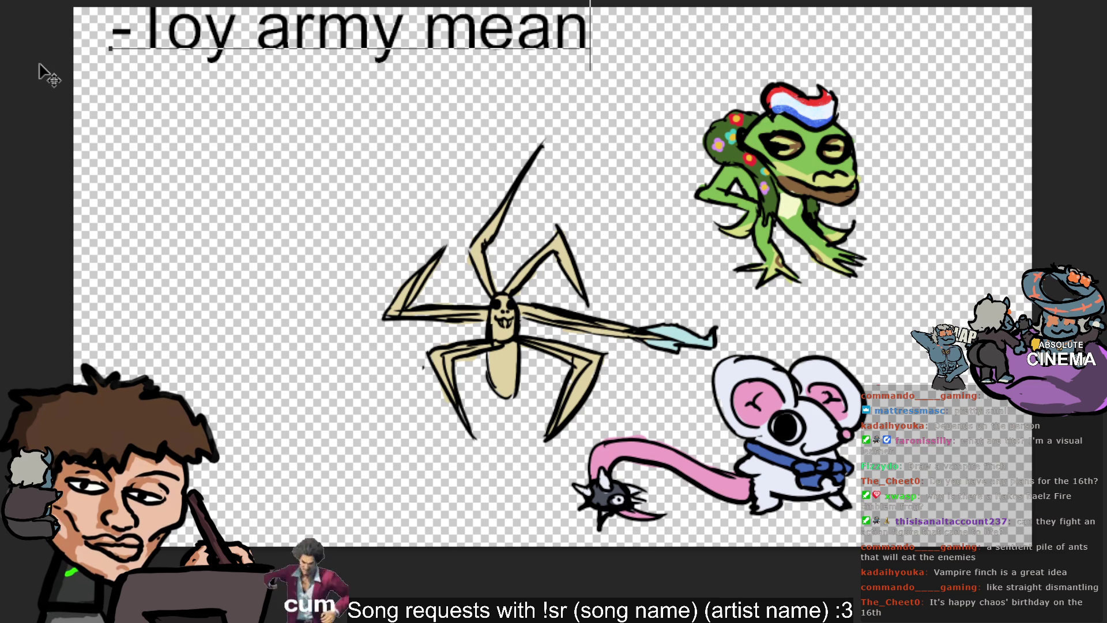
{"action": "key", "text": "Escape"}
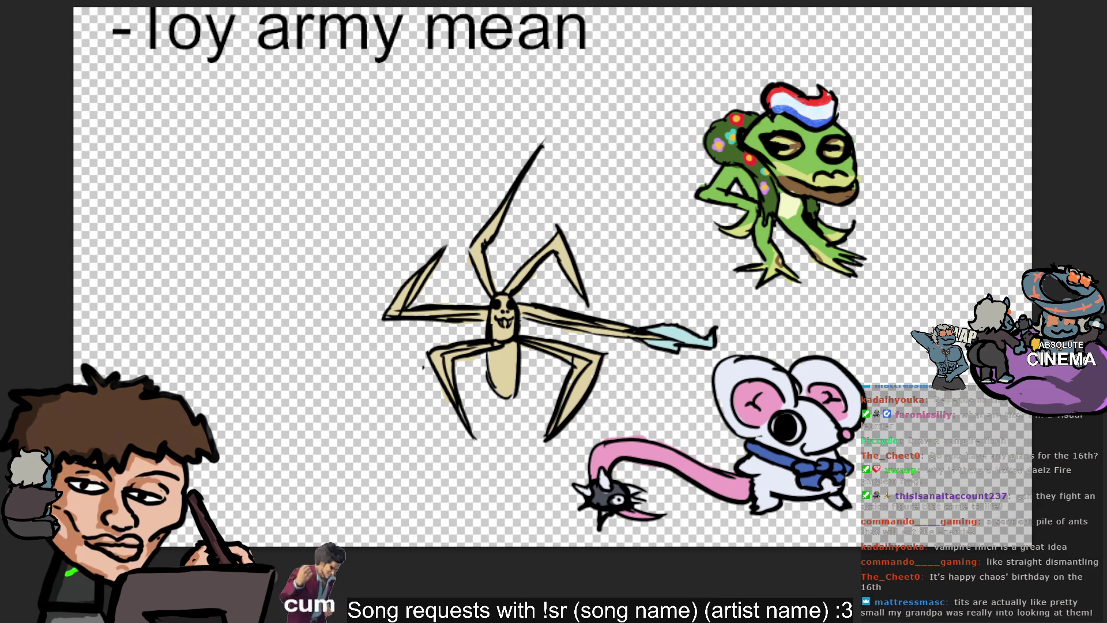
Shrink the title text and settle it in the top-left corner.
{"action": "mouse_move", "coordinate": [595, 69]}
{"action": "left_mouse_down"}
{"action": "mouse_move", "coordinate": [305, 78]}
{"action": "mouse_move", "coordinate": [223, 41]}
{"action": "left_mouse_up"}
{"action": "key", "text": "Return"}
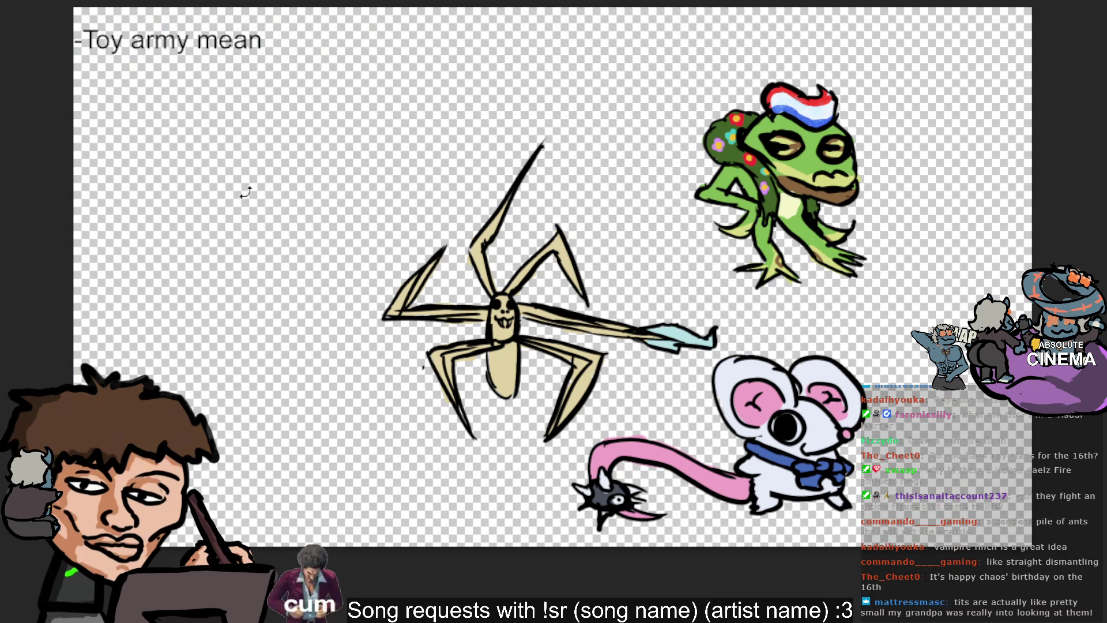
Add a second list line "-Sentient pile of ants" with typos corrected.
{"action": "left_click", "coordinate": [252, 44]}
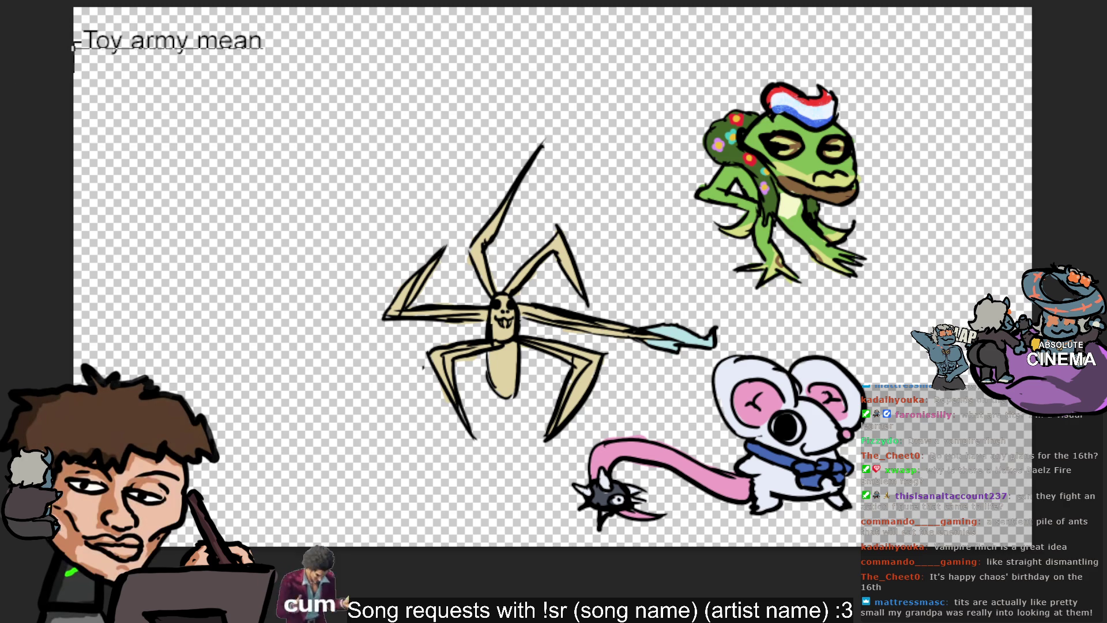
{"action": "key", "text": "Return"}
{"action": "type", "text": "-Sentient oule a"}
{"action": "key", "text": "BackSpace"}
{"action": "key", "text": "BackSpace"}
{"action": "key", "text": "BackSpace"}
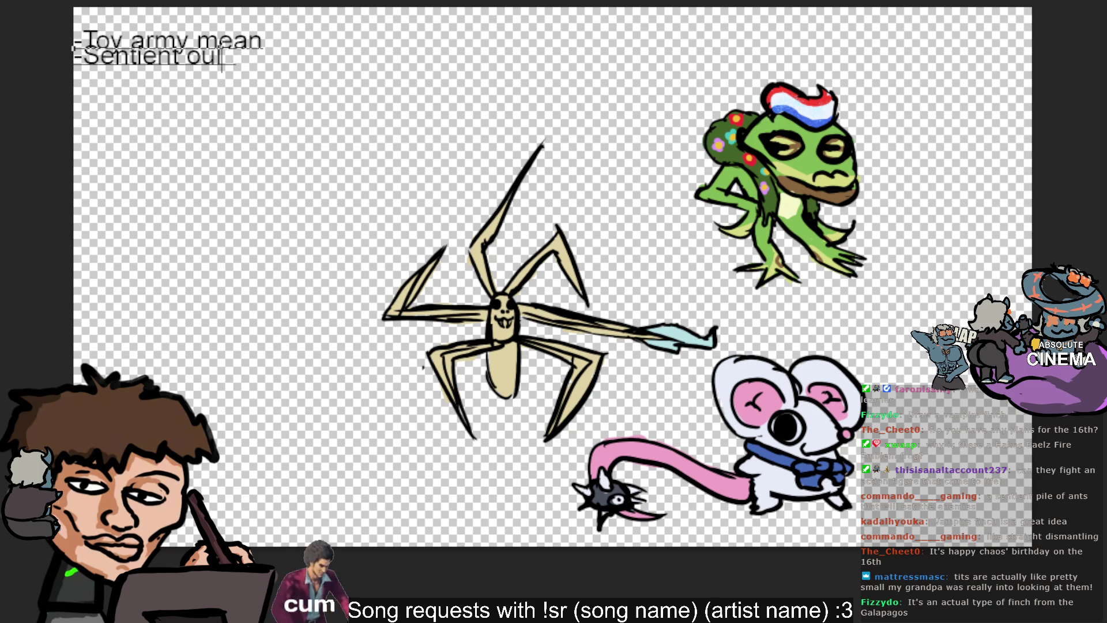
{"action": "key", "text": "BackSpace"}
{"action": "key", "text": "BackSpace"}
{"action": "key", "text": "BackSpace"}
{"action": "type", "text": "plle of ants"}
{"action": "key", "text": "ctrl+Return"}
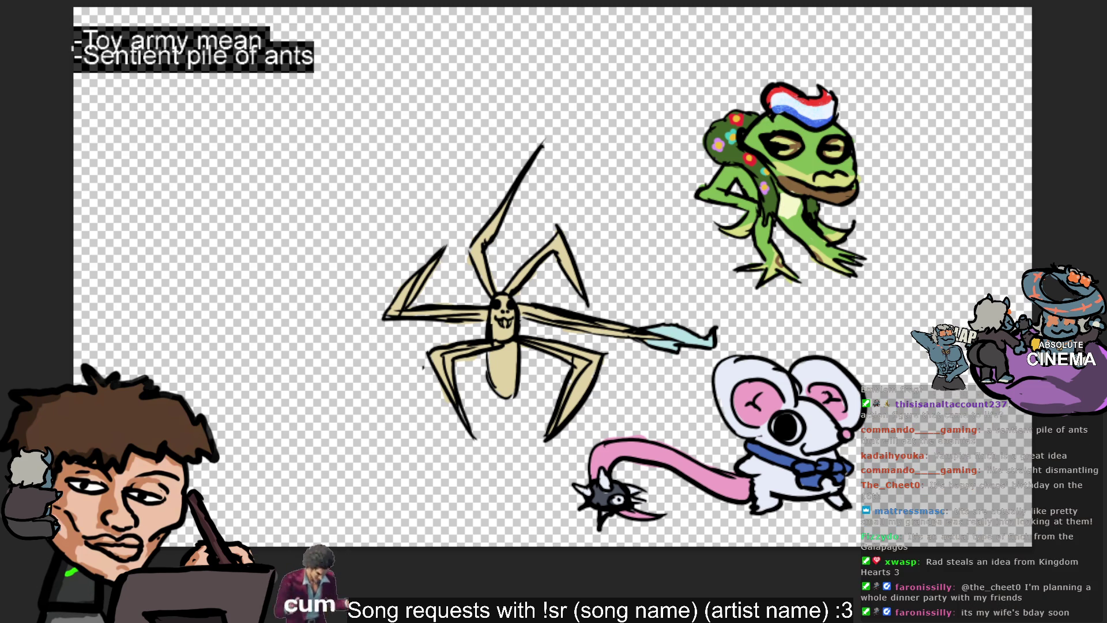
{"action": "key", "text": "Escape"}
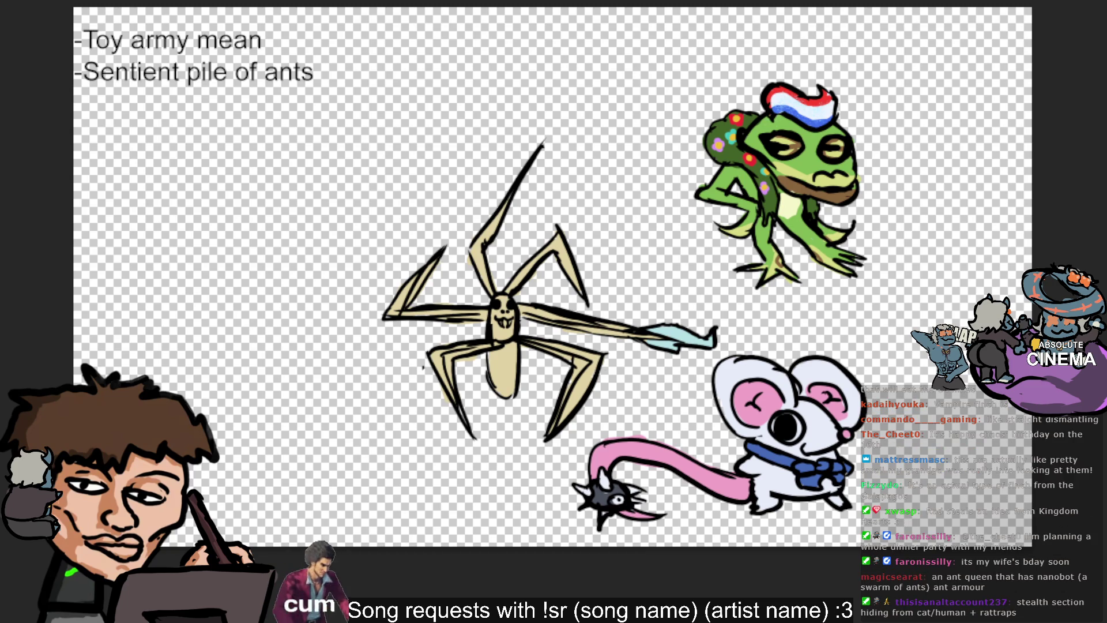
Add a third line "-Queen Ant with Ant body armour" and begin a fourth dash line.
{"action": "left_click", "coordinate": [315, 72]}
{"action": "key", "text": "Return"}
{"action": "type", "text": "-Qyuee"}
{"action": "key", "text": "BackSpace"}
{"action": "key", "text": "BackSpace"}
{"action": "key", "text": "BackSpace"}
{"action": "key", "text": "BackSpace"}
{"action": "type", "text": "ueen Art"}
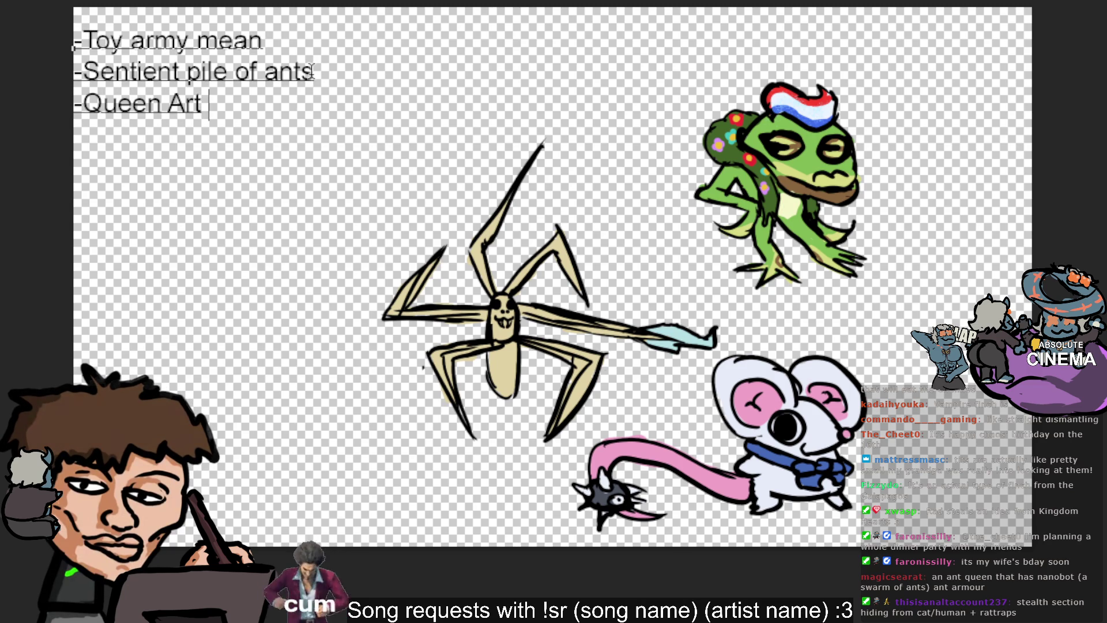
{"action": "key", "text": "BackSpace"}
{"action": "key", "text": "BackSpace"}
{"action": "type", "text": "nt "}
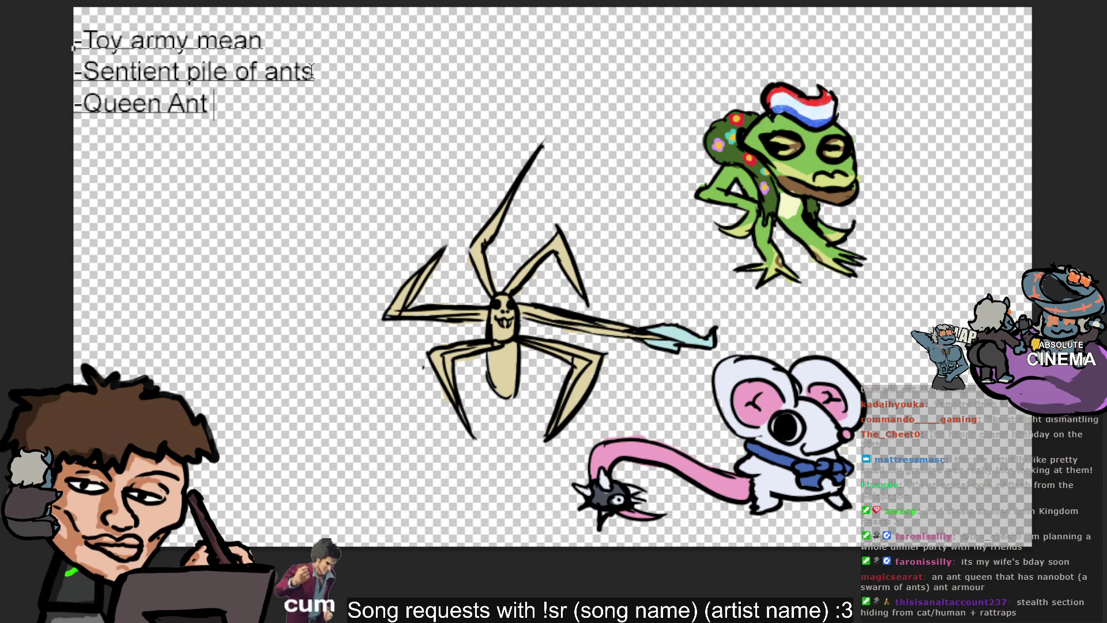
{"action": "type", "text": "with Ant body ar"}
{"action": "key", "text": "BackSpace"}
{"action": "type", "text": "rmour"}
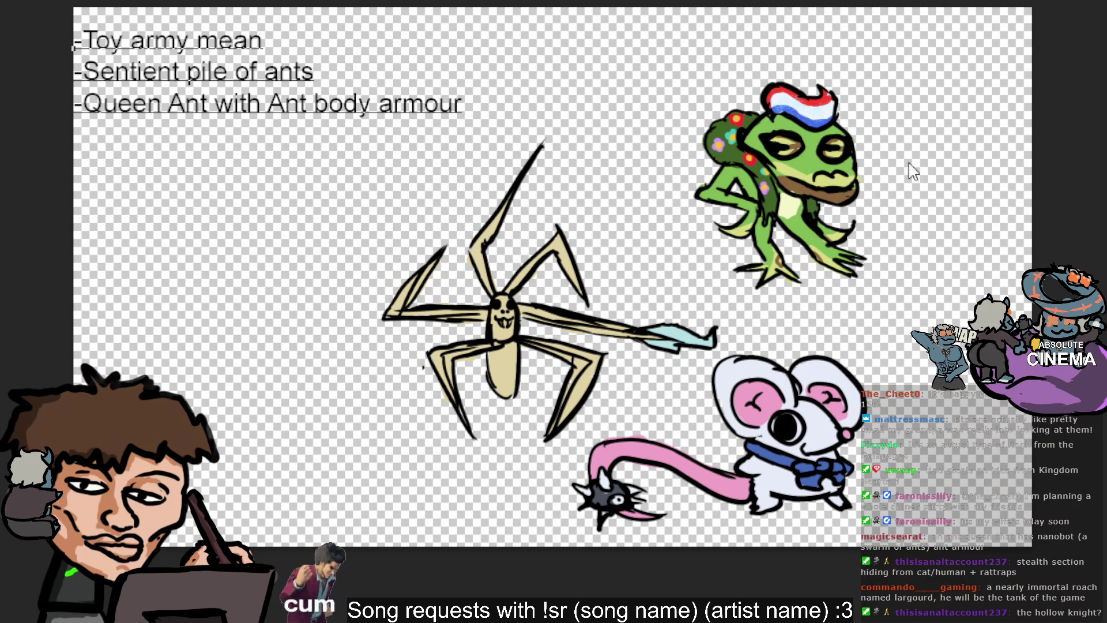
{"action": "key", "text": "Return"}
{"action": "type", "text": "-"}
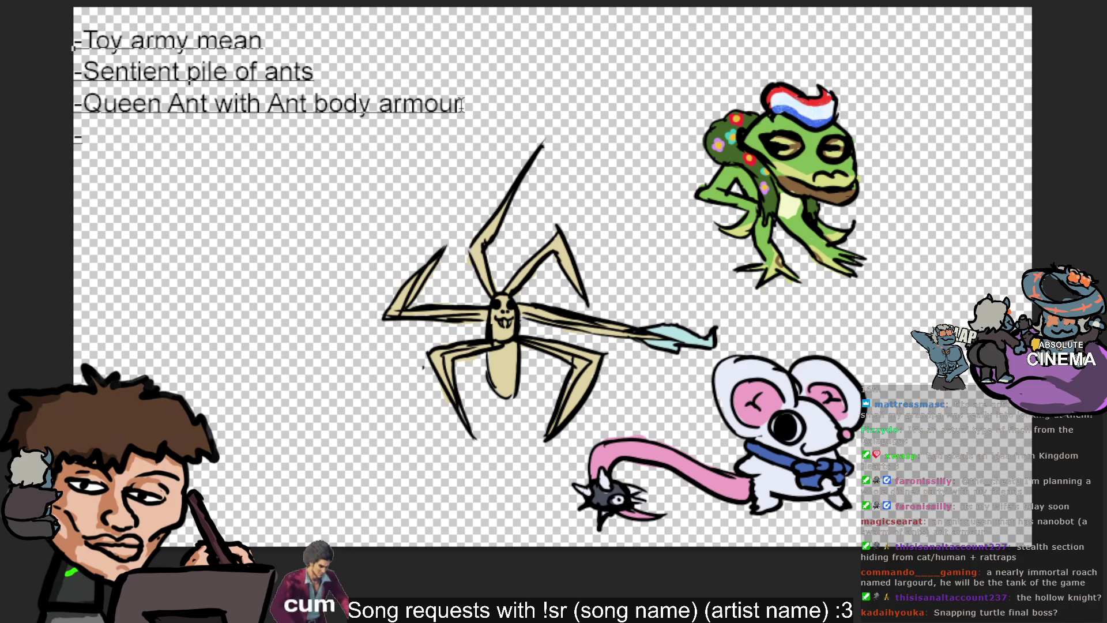
{"action": "type", "text": "Cockro"}
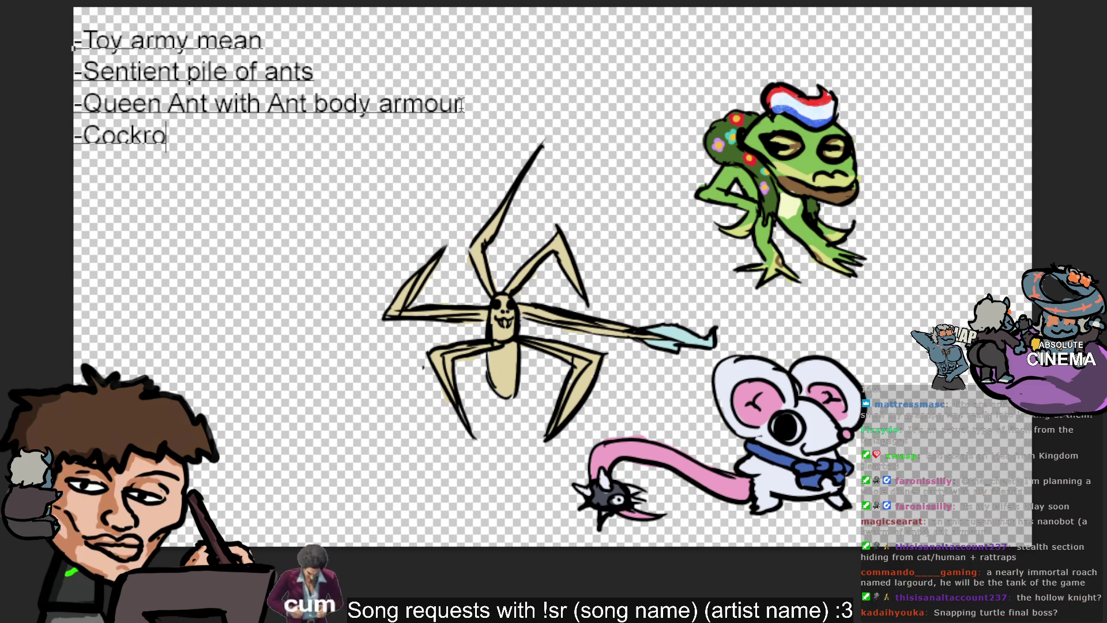
{"action": "type", "text": "ach who isa tank"}
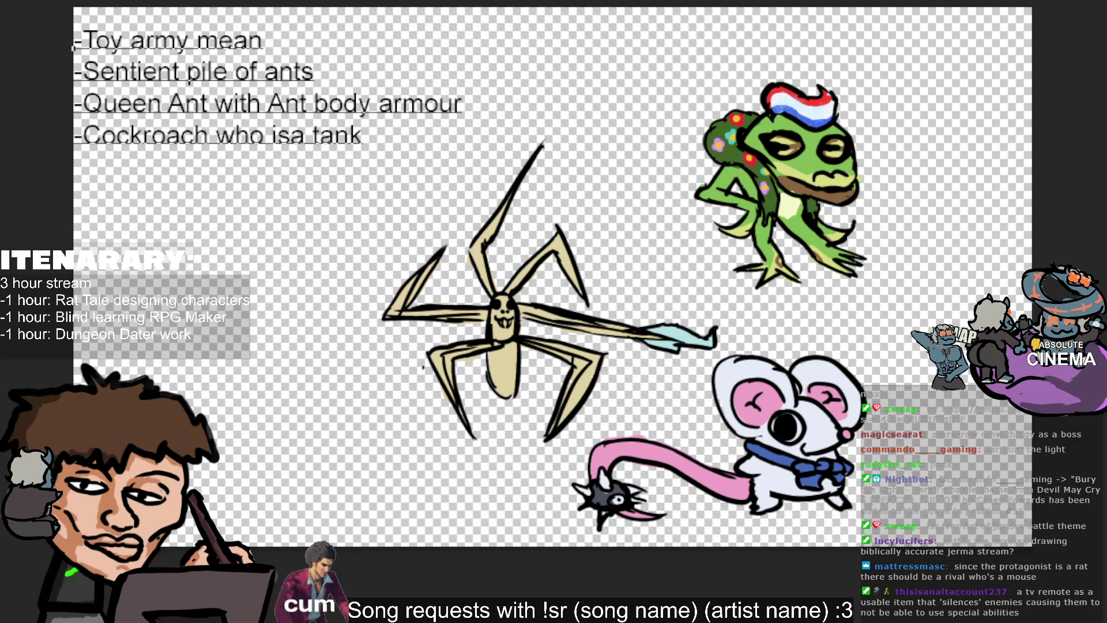
{"action": "scroll", "coordinate": [552, 294], "scroll_direction": "up", "scroll_amount": 1}
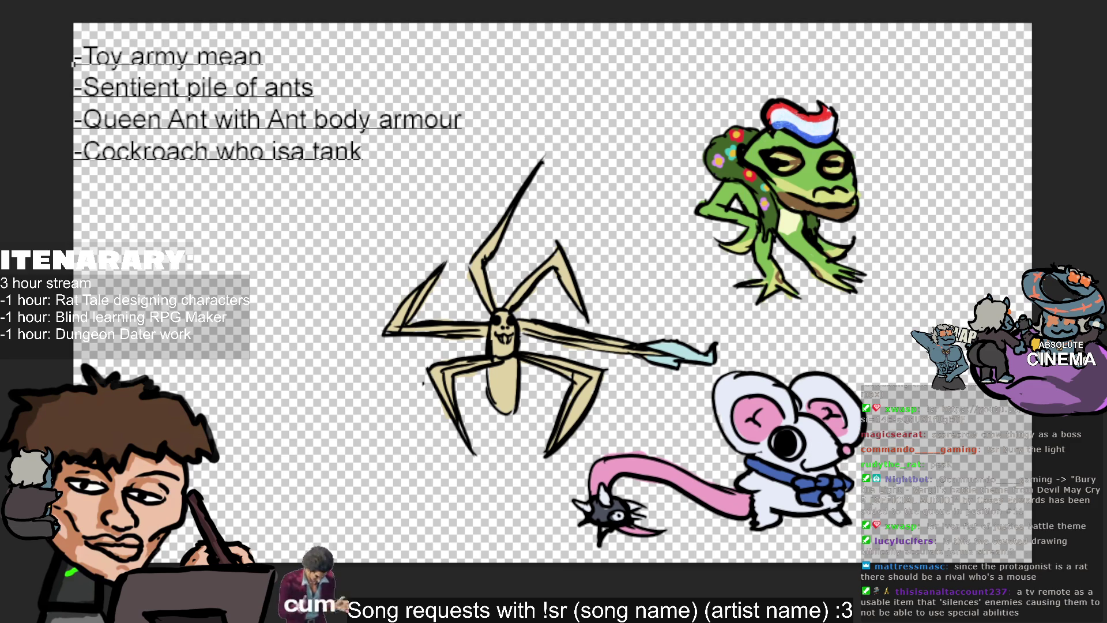
Leave text editing and move the rat drawing up just below the frog.
{"action": "key", "text": "Escape"}
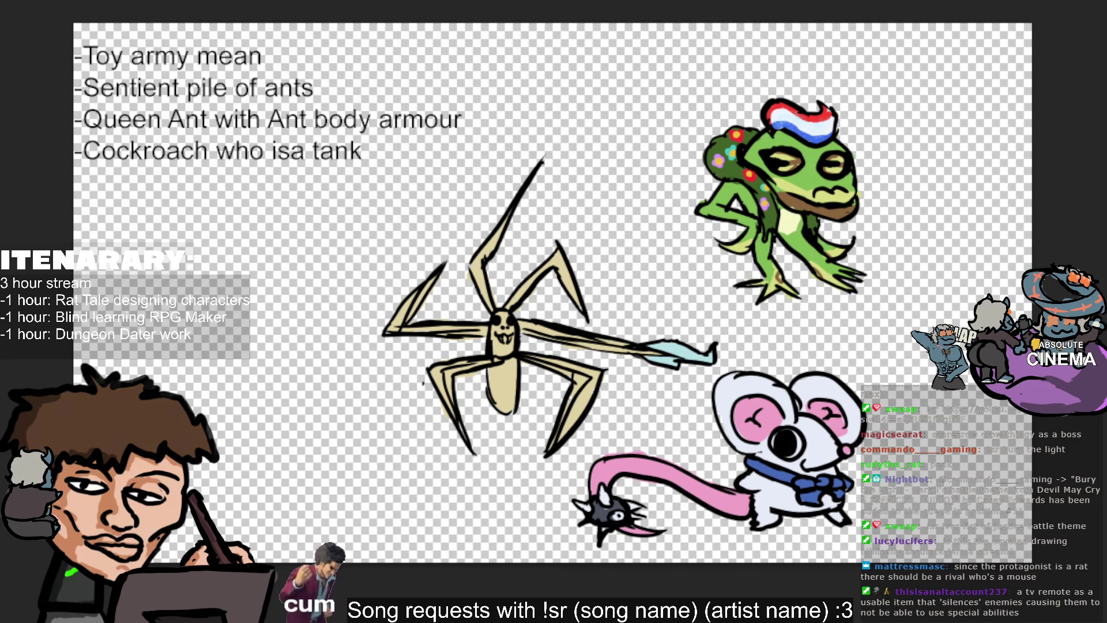
{"action": "left_click_drag", "start_coordinate": [657, 100], "coordinate": [719, 67]}
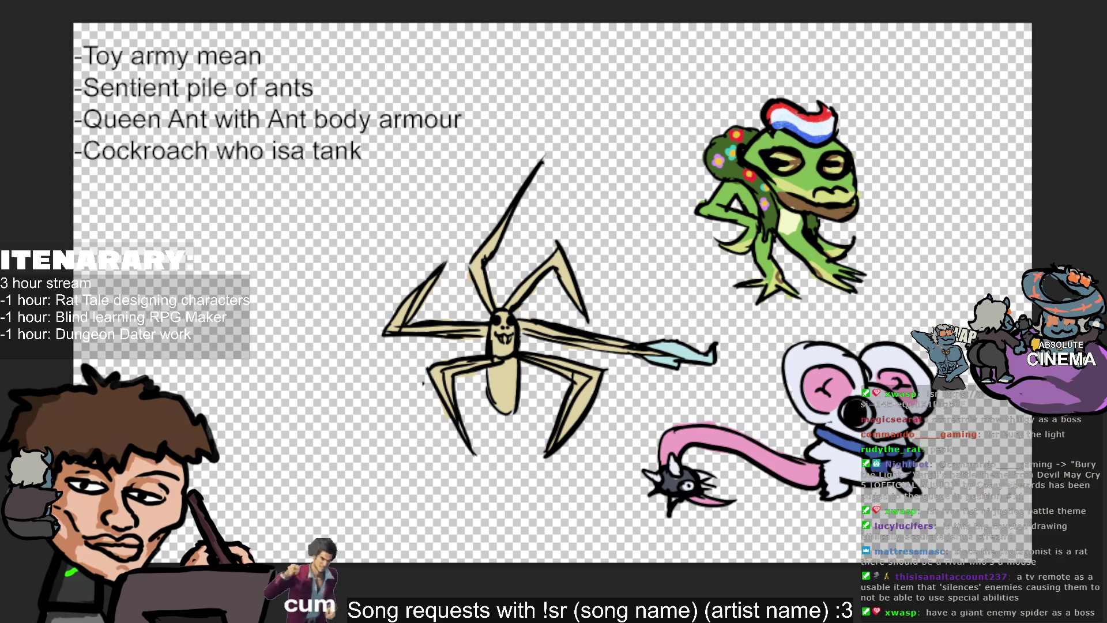
{"action": "mouse_move", "coordinate": [944, 431]}
{"action": "left_mouse_down"}
{"action": "mouse_move", "coordinate": [899, 412]}
{"action": "mouse_move", "coordinate": [904, 379]}
{"action": "left_mouse_up"}
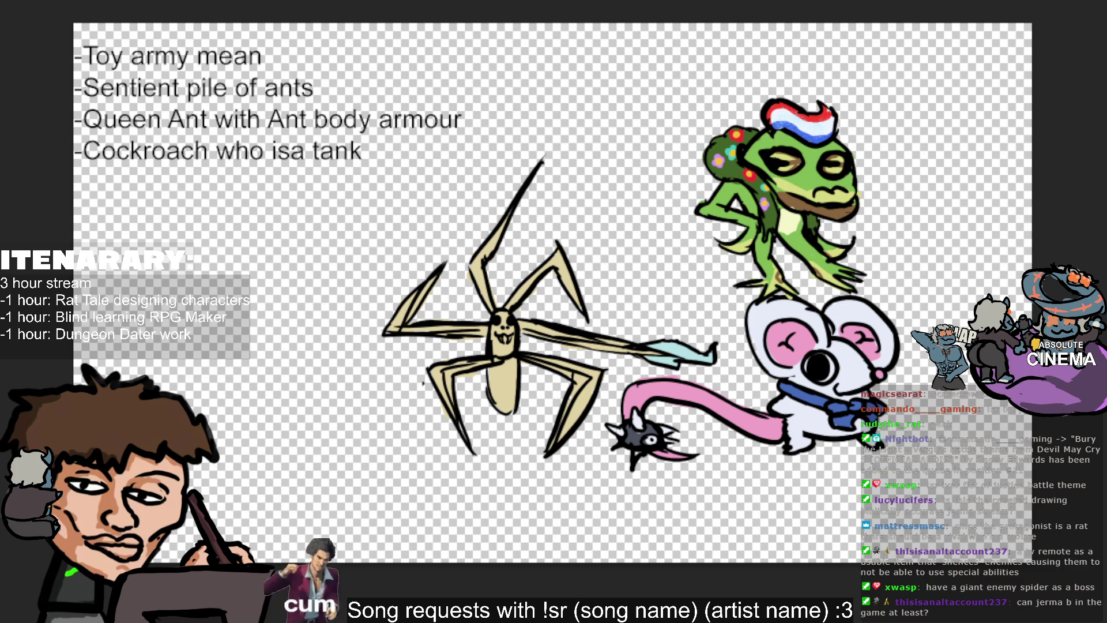
Resume editing the list and start a fifth line.
{"action": "left_click", "coordinate": [366, 149]}
{"action": "key", "text": "Return"}
{"action": "type", "text": "-"}
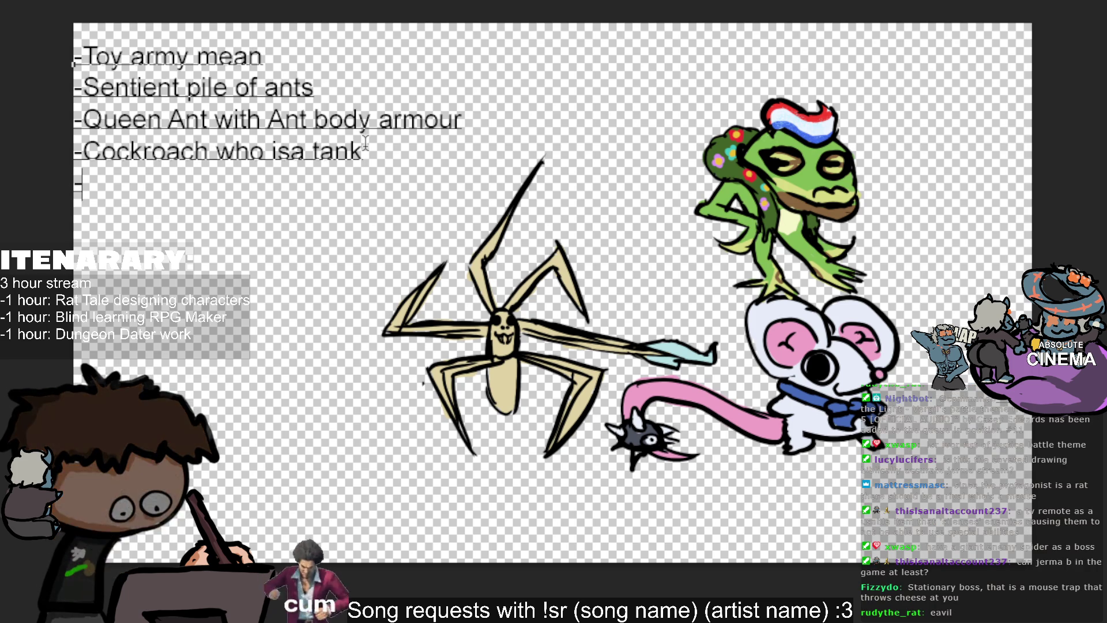
{"action": "type", "text": "Giant enemy spider"}
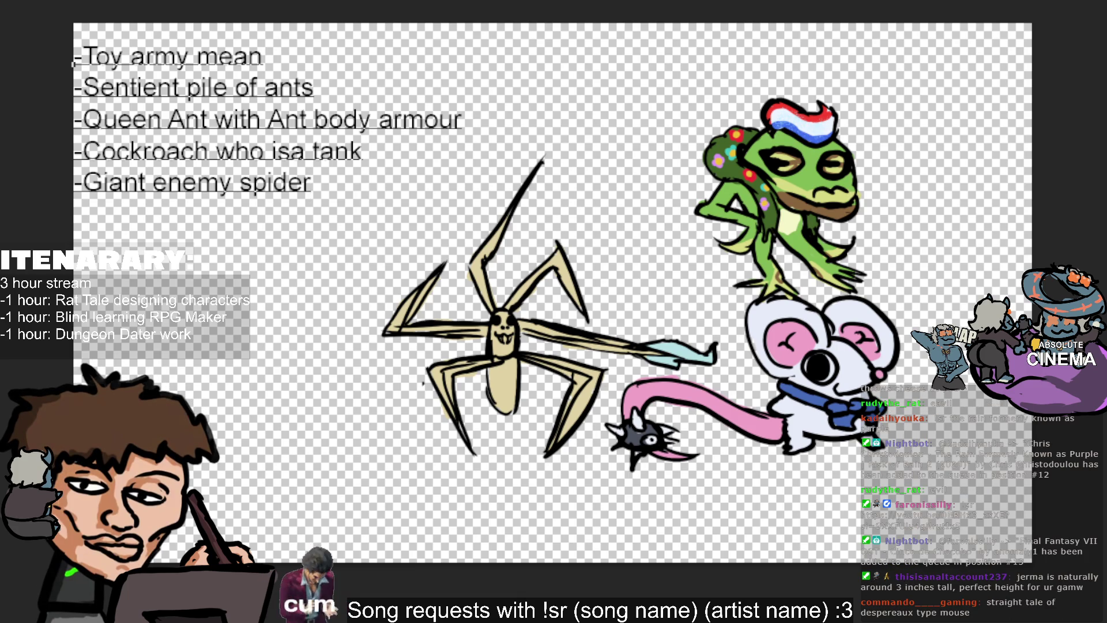
Add the lines "-Giant enemy spider" and "-Vampire FGicnh" to the list.
{"action": "key", "text": "Return"}
{"action": "type", "text": "-Finch"}
{"action": "key", "text": "BackSpace"}
{"action": "key", "text": "BackSpace"}
{"action": "key", "text": "BackSpace"}
{"action": "key", "text": "BackSpace"}
{"action": "type", "text": "Vampire FGicnh"}
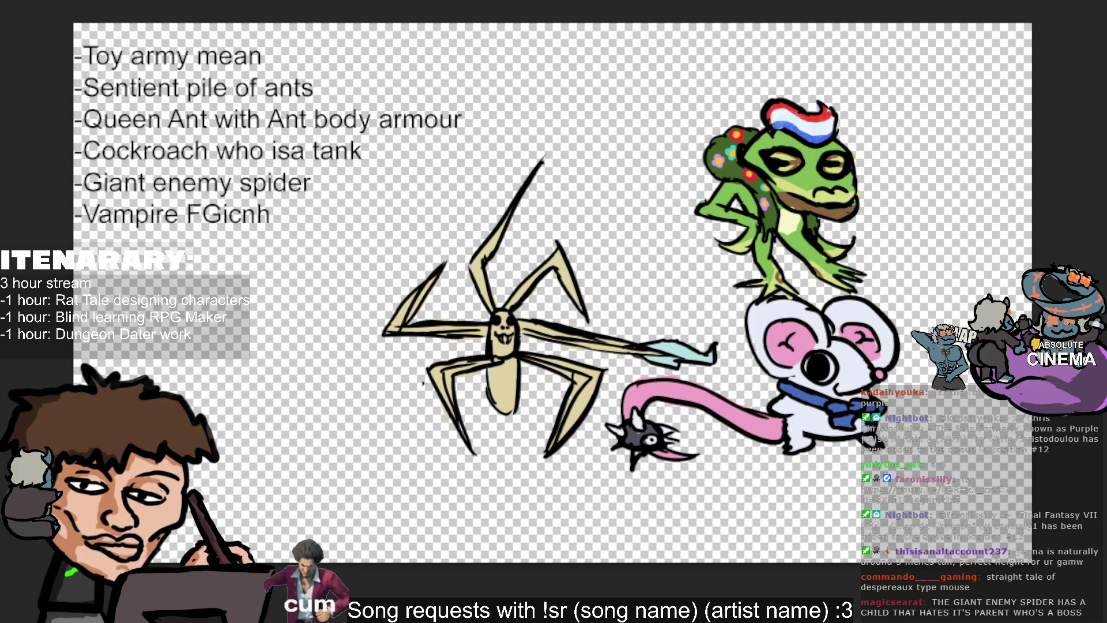
Add a seventh line "-Cute little spider" to the list.
{"action": "key", "text": "Return"}
{"action": "type", "text": "-Cute little spider"}
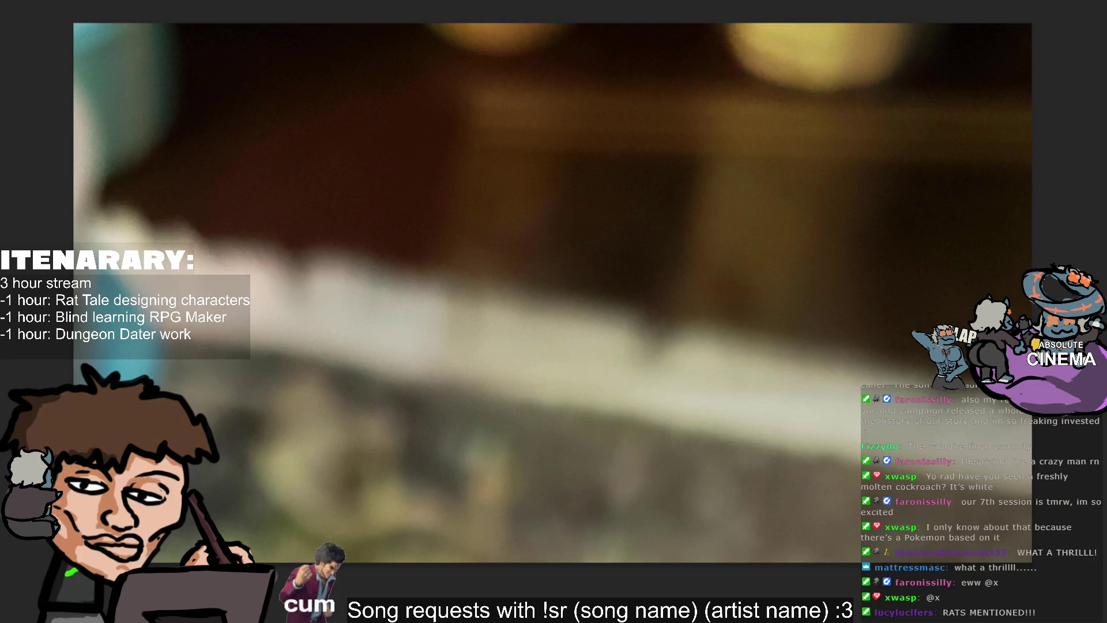
Narrow the cockroach photo so the enemy list and insect doodle show beside it.
{"action": "mouse_move", "coordinate": [1030, 415]}
{"action": "left_mouse_down"}
{"action": "mouse_move", "coordinate": [833, 282]}
{"action": "mouse_move", "coordinate": [238, 422]}
{"action": "mouse_move", "coordinate": [848, 18]}
{"action": "mouse_move", "coordinate": [638, 285]}
{"action": "mouse_move", "coordinate": [674, 247]}
{"action": "left_mouse_up"}
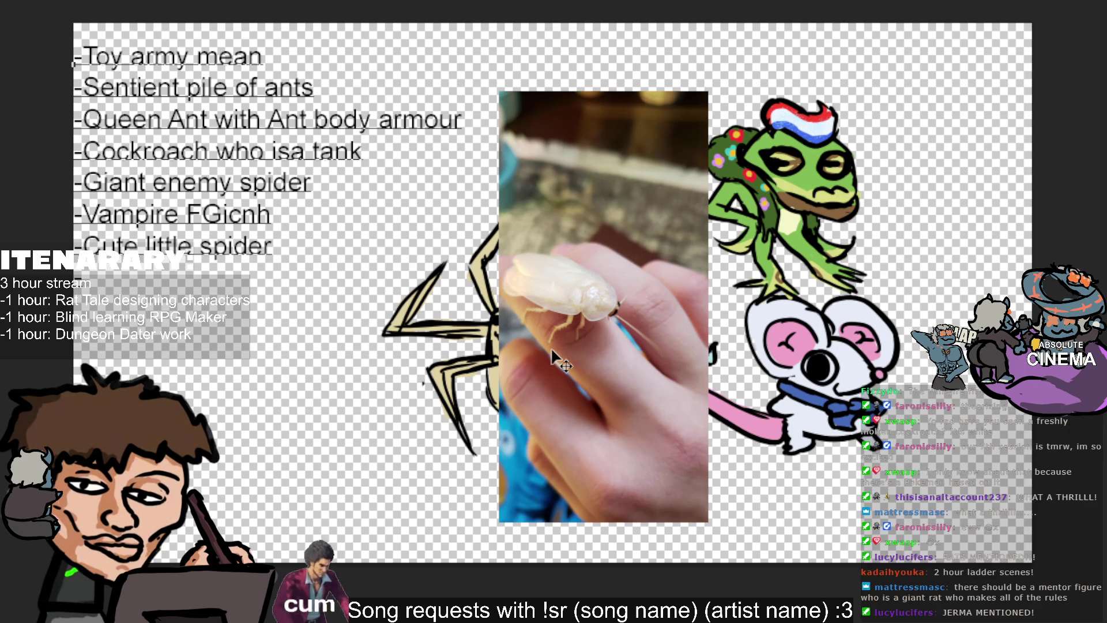
{"action": "type", "text": "Snake"}
Add "-Snake" and a "2 hour ladder scene" line to the list.
{"action": "key", "text": "Return"}
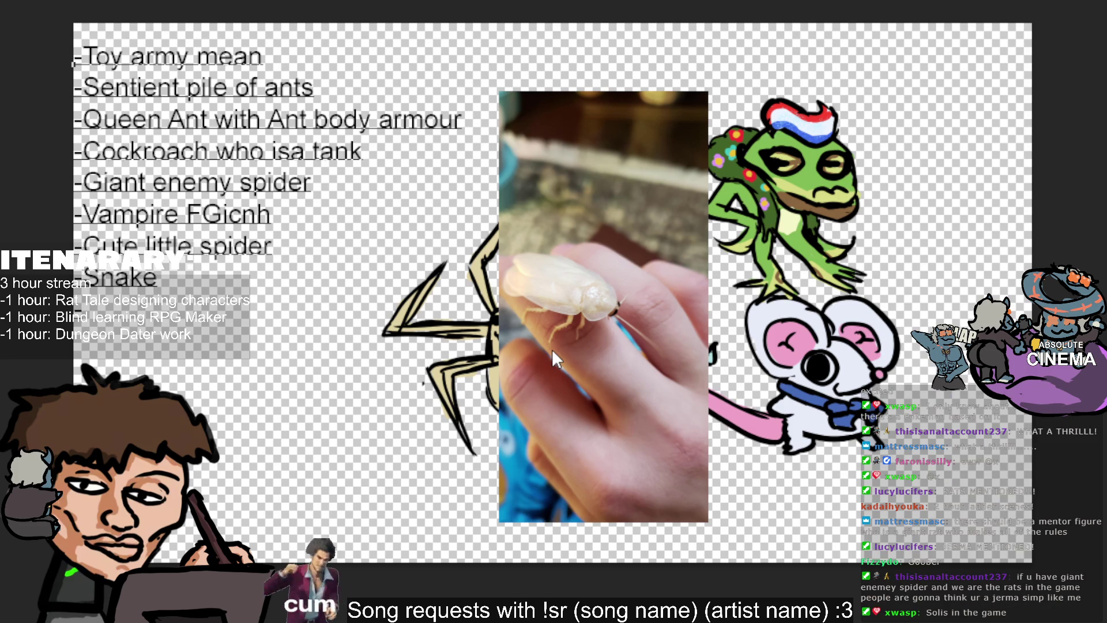
{"action": "type", "text": "-2 hour"}
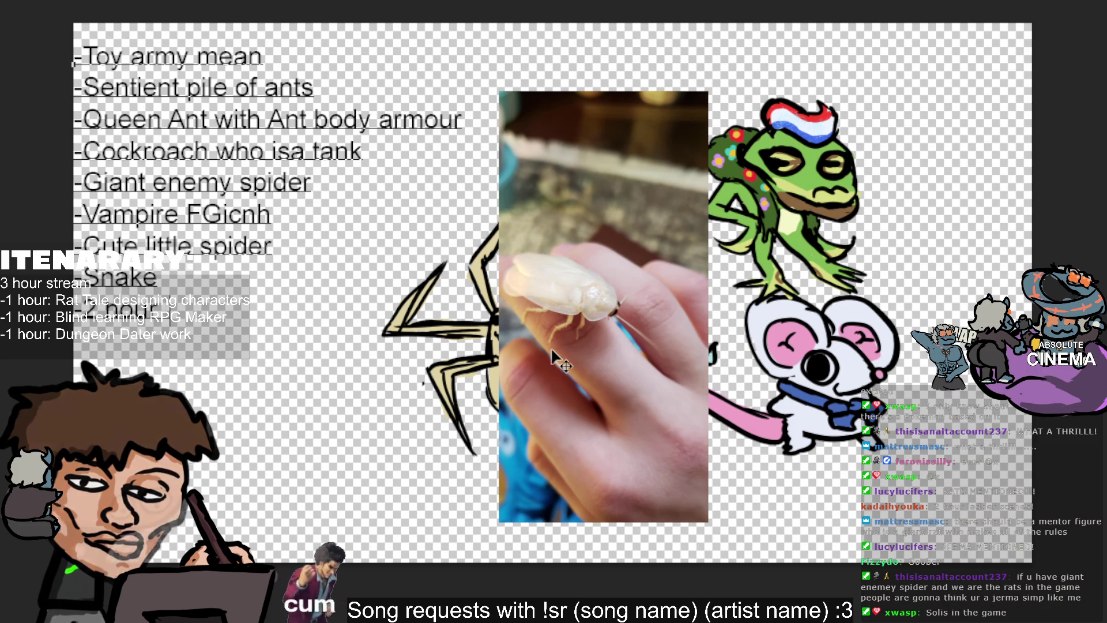
{"action": "type", "text": " tododer scene"}
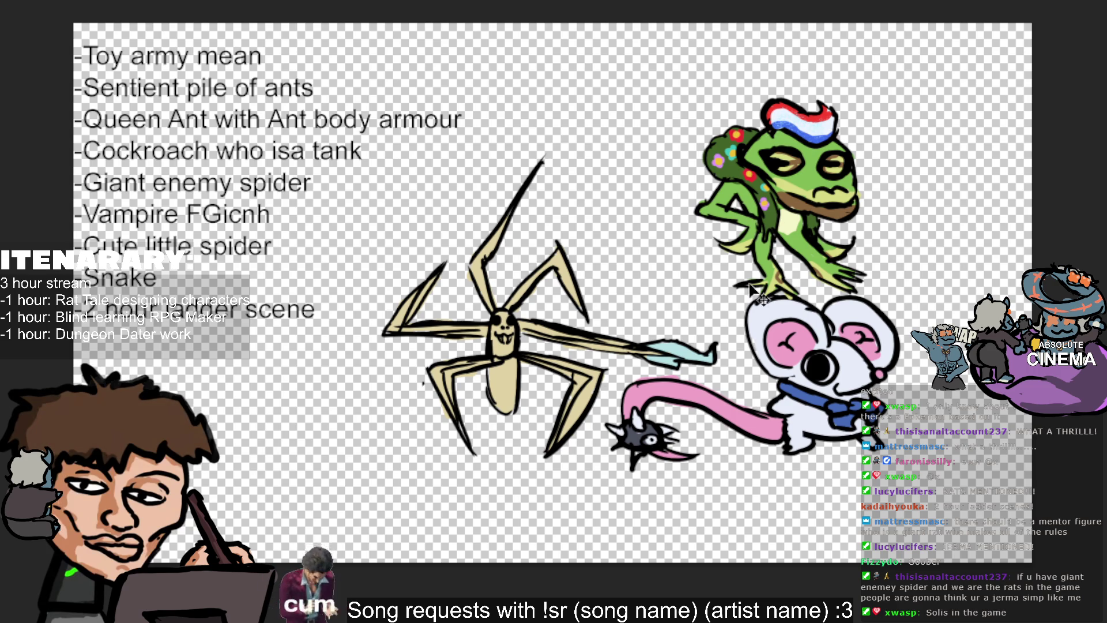
Move the frog right, paste the rat drawing at the top centre, and resume list editing.
{"action": "left_click_drag", "start_coordinate": [862, 240], "coordinate": [952, 243]}
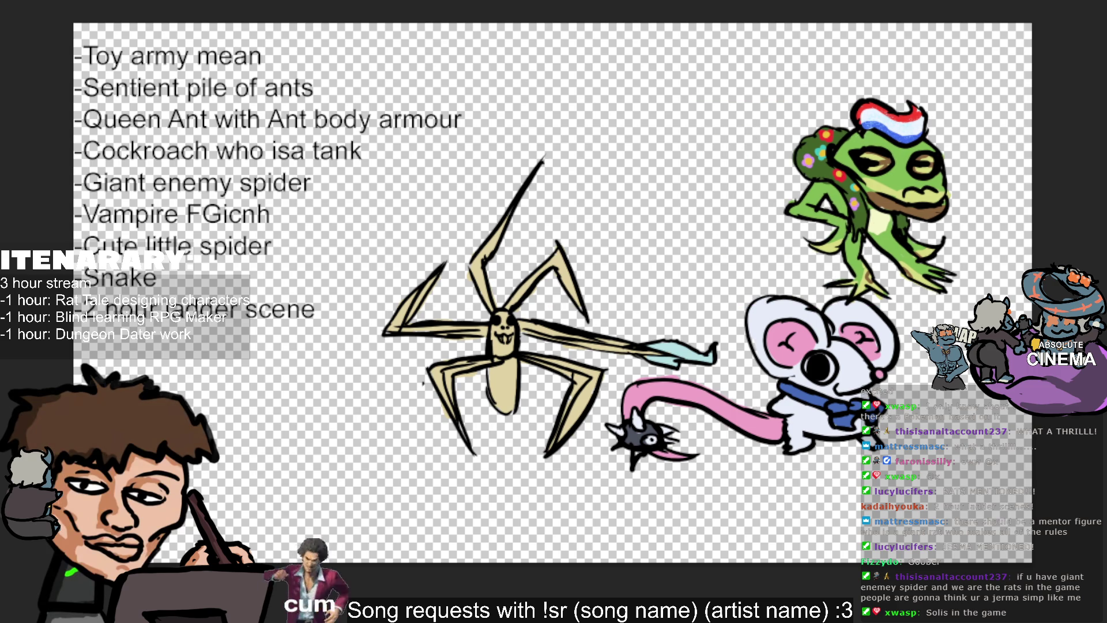
{"action": "key", "text": "ctrl+v"}
{"action": "mouse_move", "coordinate": [311, 260]}
{"action": "left_mouse_down"}
{"action": "mouse_move", "coordinate": [728, 262]}
{"action": "mouse_move", "coordinate": [308, 510]}
{"action": "mouse_move", "coordinate": [763, 131]}
{"action": "left_mouse_up"}
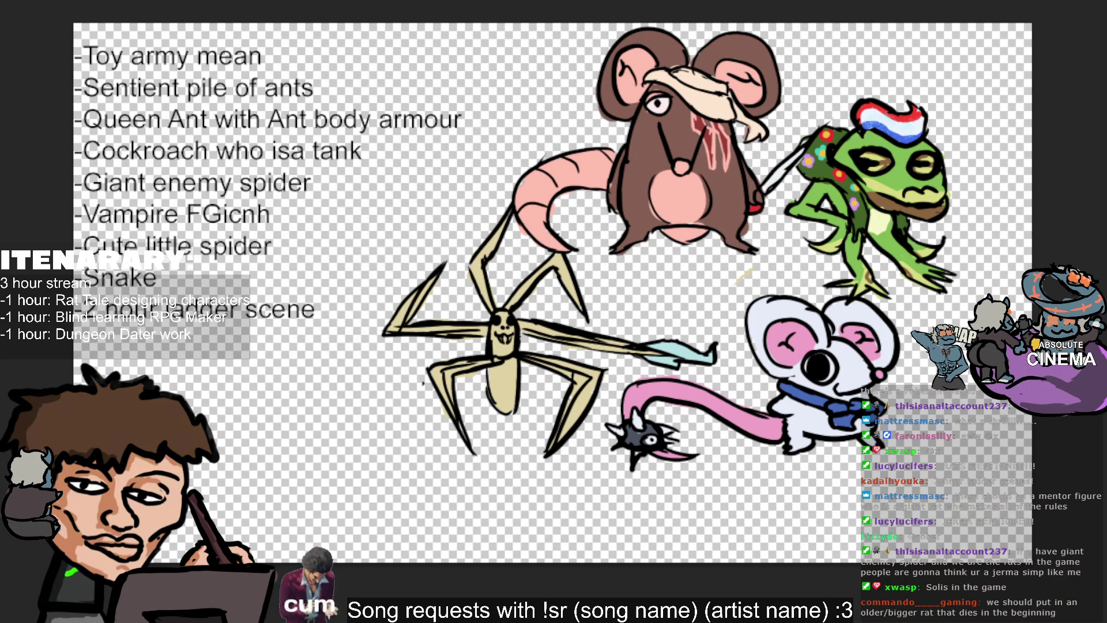
{"action": "left_click", "coordinate": [317, 311]}
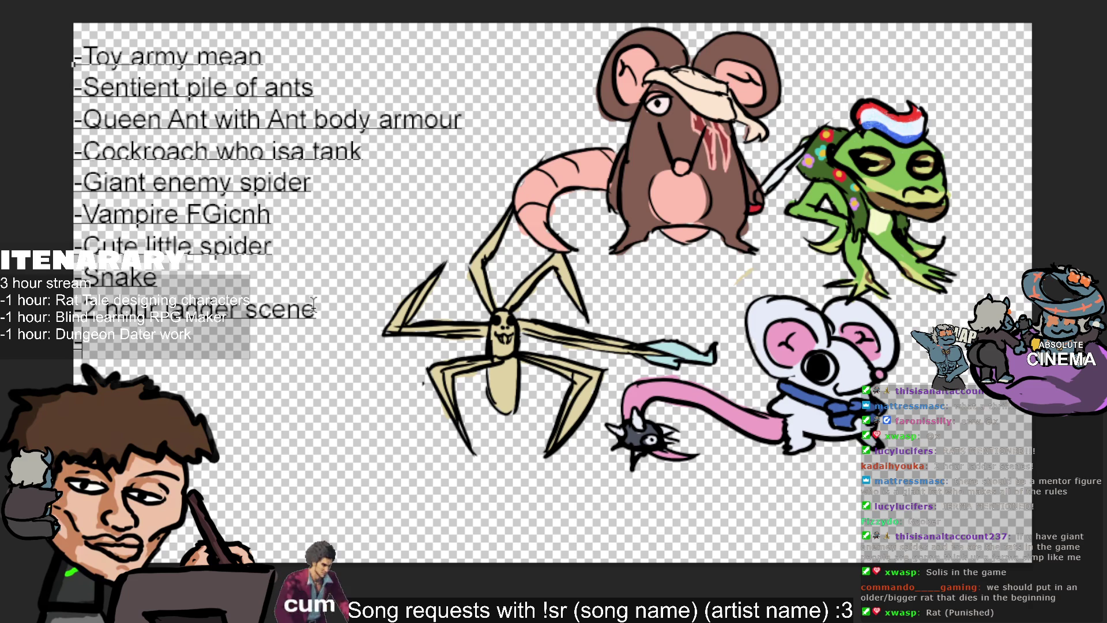
{"action": "type", "text": "Other Rat"}
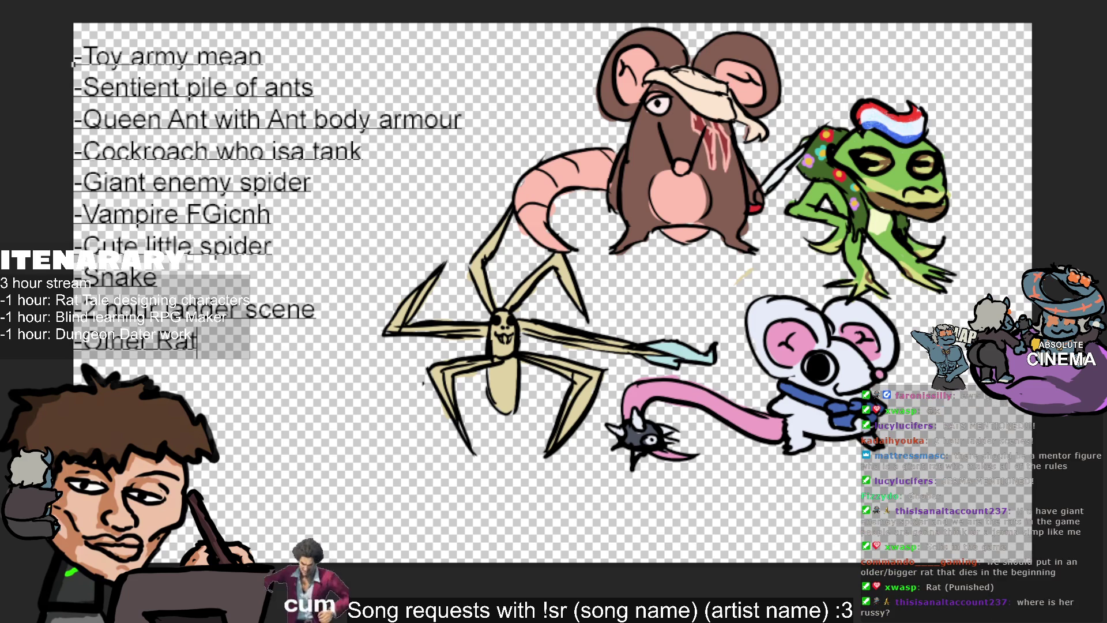
Commit the "-Other Rat" line, then paste the moth photo onto the right side of the canvas.
{"action": "key", "text": "Escape"}
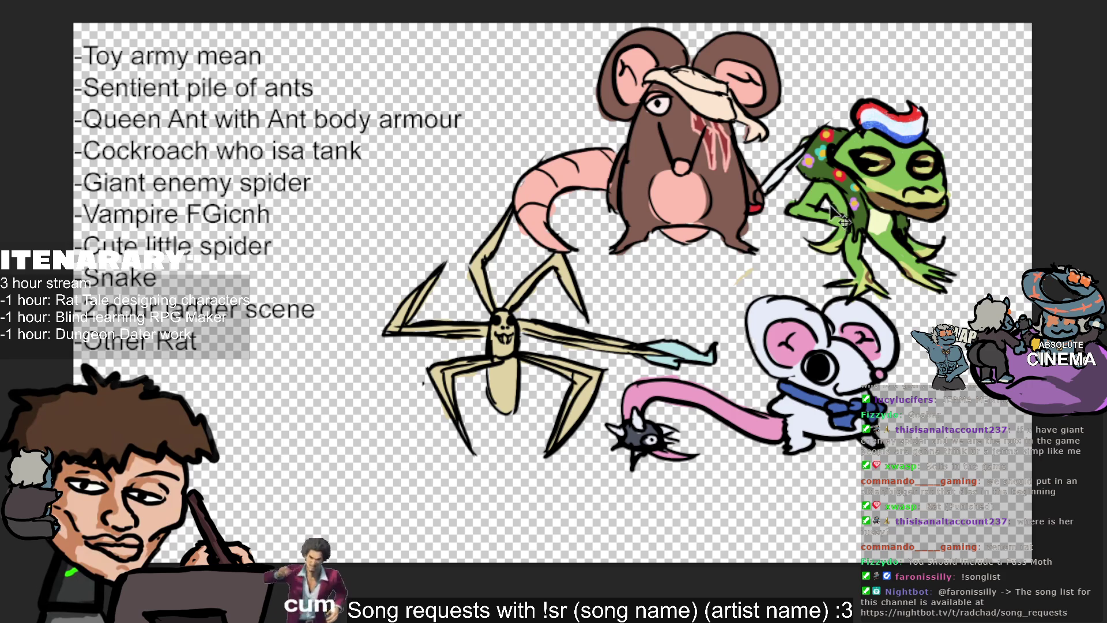
{"action": "key", "text": "ctrl+v"}
{"action": "mouse_move", "coordinate": [574, 189]}
{"action": "left_mouse_down"}
{"action": "mouse_move", "coordinate": [743, 205]}
{"action": "mouse_move", "coordinate": [850, 257]}
{"action": "left_mouse_up"}
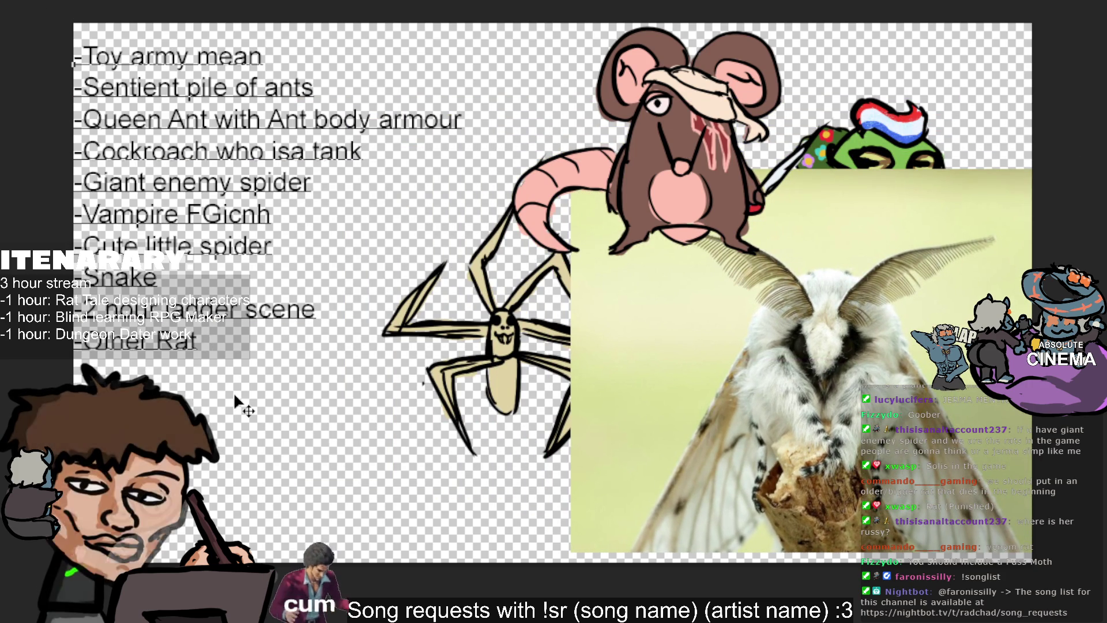
Add a '-Moth girl' line at the end of the enemy list and remove the moth photo.
{"action": "key", "text": "Return"}
{"action": "type", "text": "-Moth girl"}
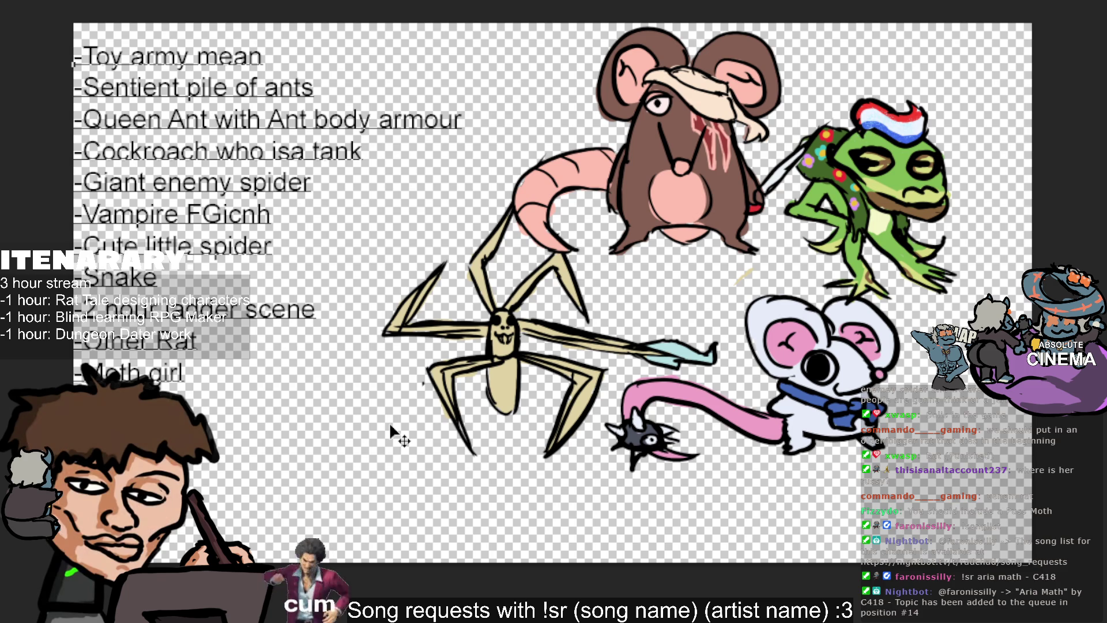
Free-transform the whole enemy list smaller into the top-left corner, then resume editing it.
{"action": "left_click", "coordinate": [478, 425]}
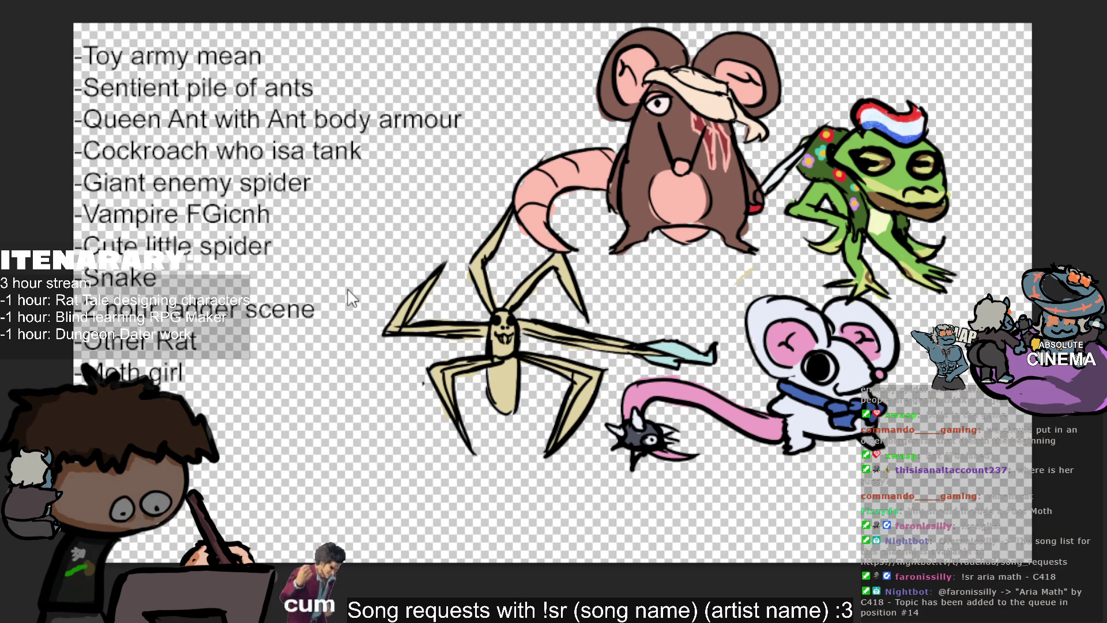
{"action": "left_click", "coordinate": [366, 322]}
{"action": "left_click_drag", "start_coordinate": [458, 208], "coordinate": [300, 146]}
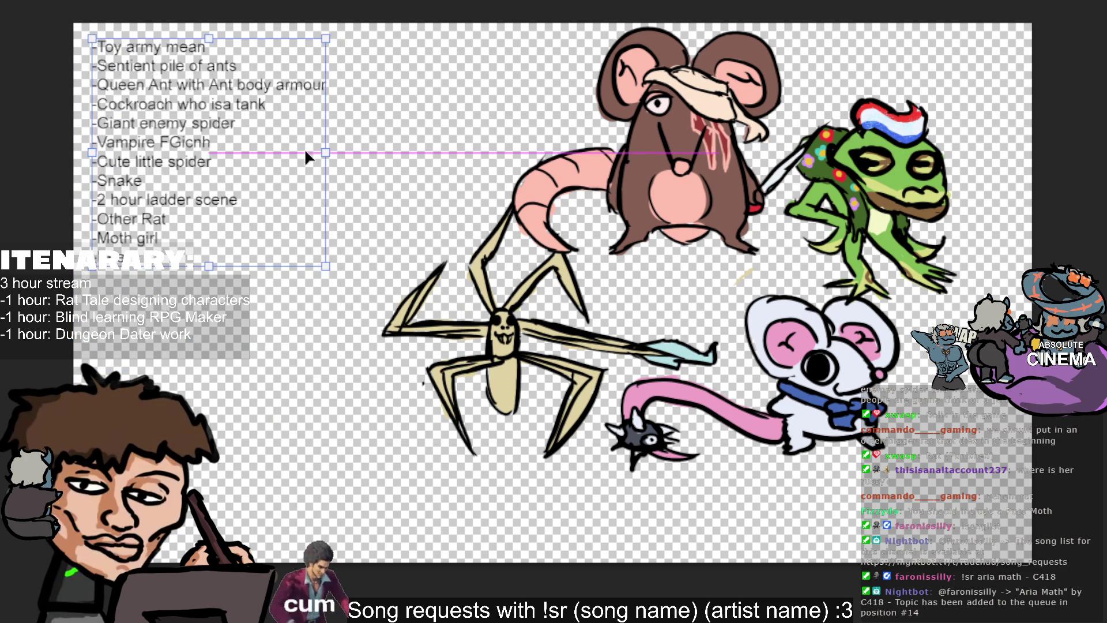
{"action": "left_click", "coordinate": [328, 181]}
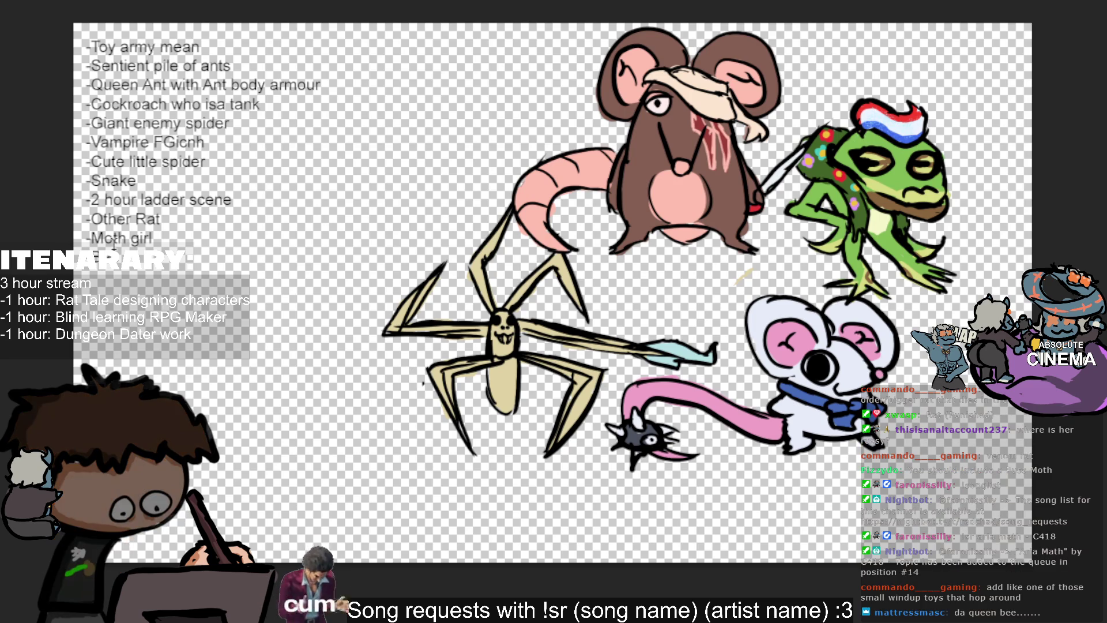
{"action": "left_click", "coordinate": [150, 277]}
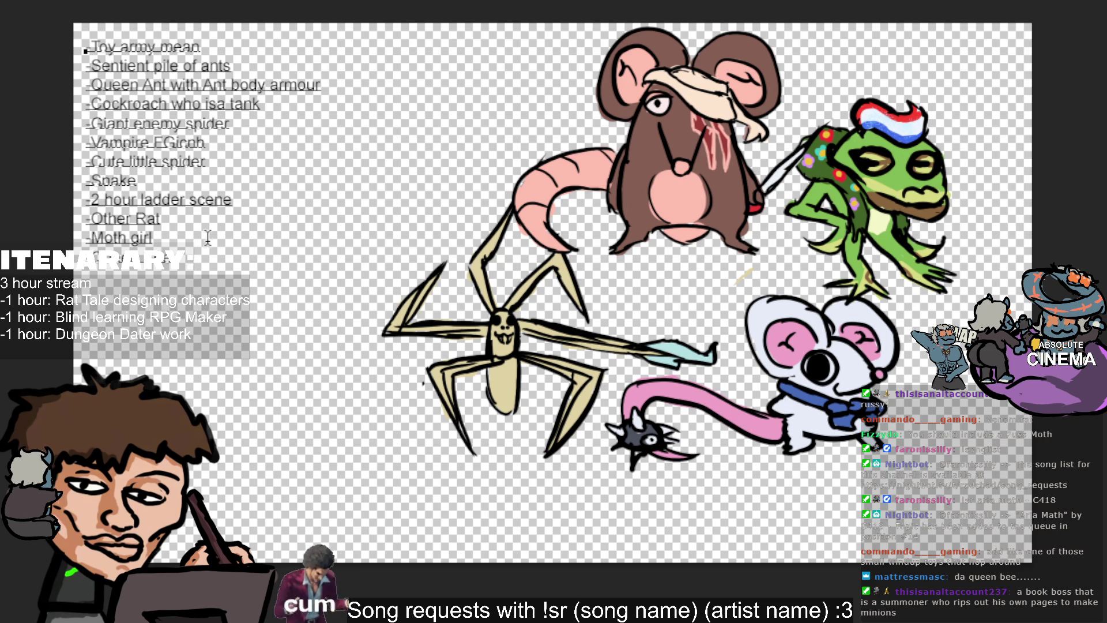
Add '-Queen Bee' and '-Hopping toy' lines below Moth girl.
{"action": "key", "text": "Return"}
{"action": "type", "text": "-H "}
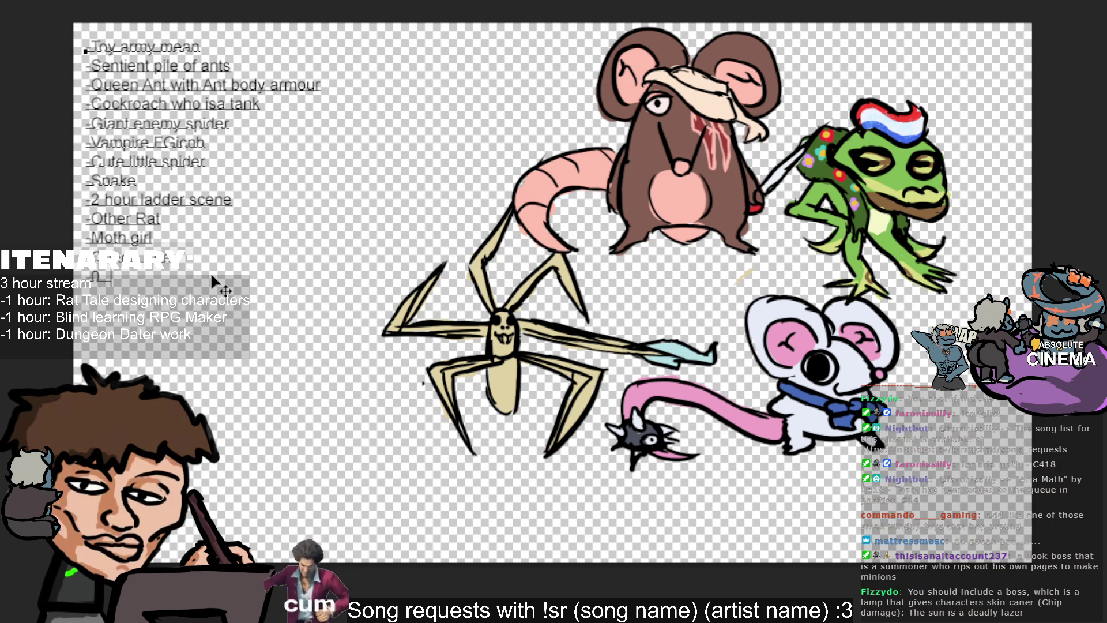
{"action": "type", "text": "op"}
{"action": "type", "text": "pingJoy"}
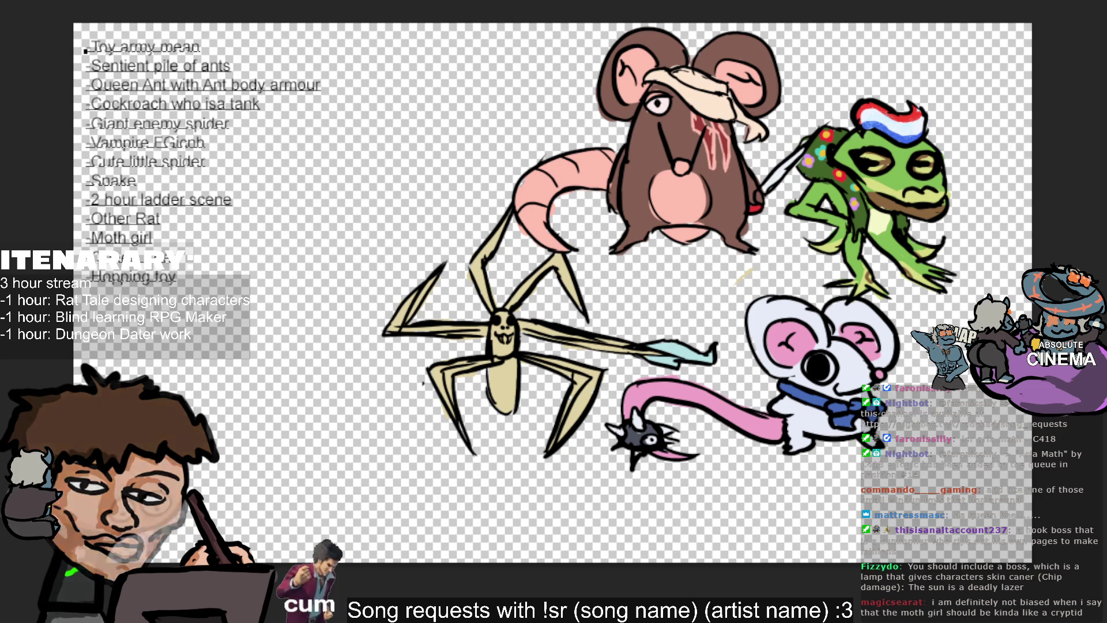
{"action": "scroll", "coordinate": [388, 230], "scroll_direction": "down", "scroll_amount": 2}
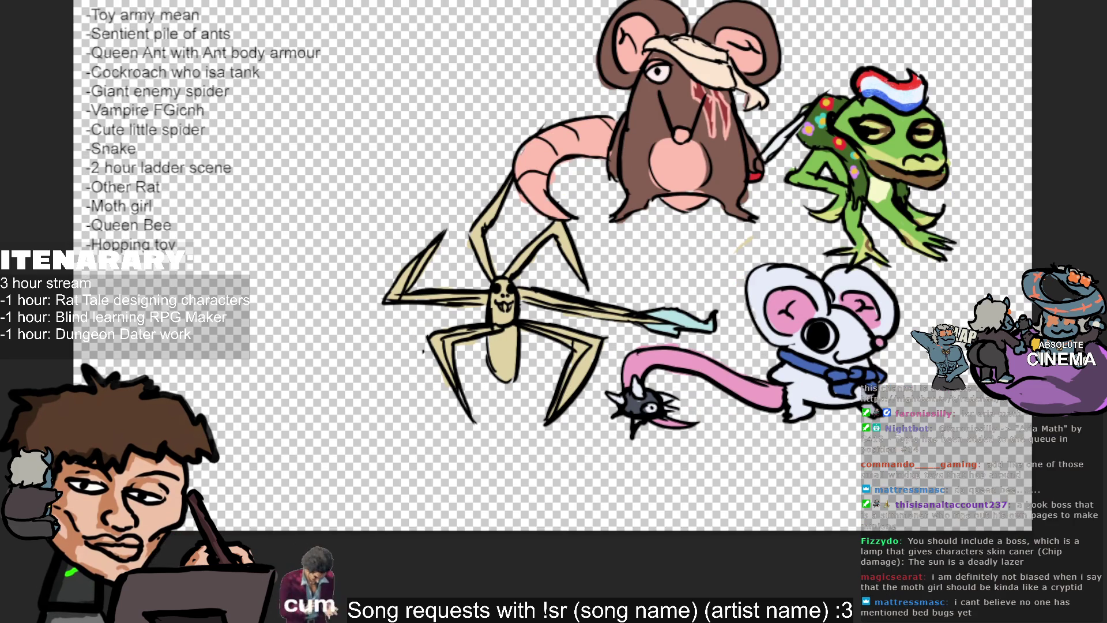
Enlarge the frog drawing and move it right and up beside the rat.
{"action": "mouse_move", "coordinate": [967, 208]}
{"action": "left_mouse_down"}
{"action": "mouse_move", "coordinate": [966, 223]}
{"action": "mouse_move", "coordinate": [969, 214]}
{"action": "left_mouse_up"}
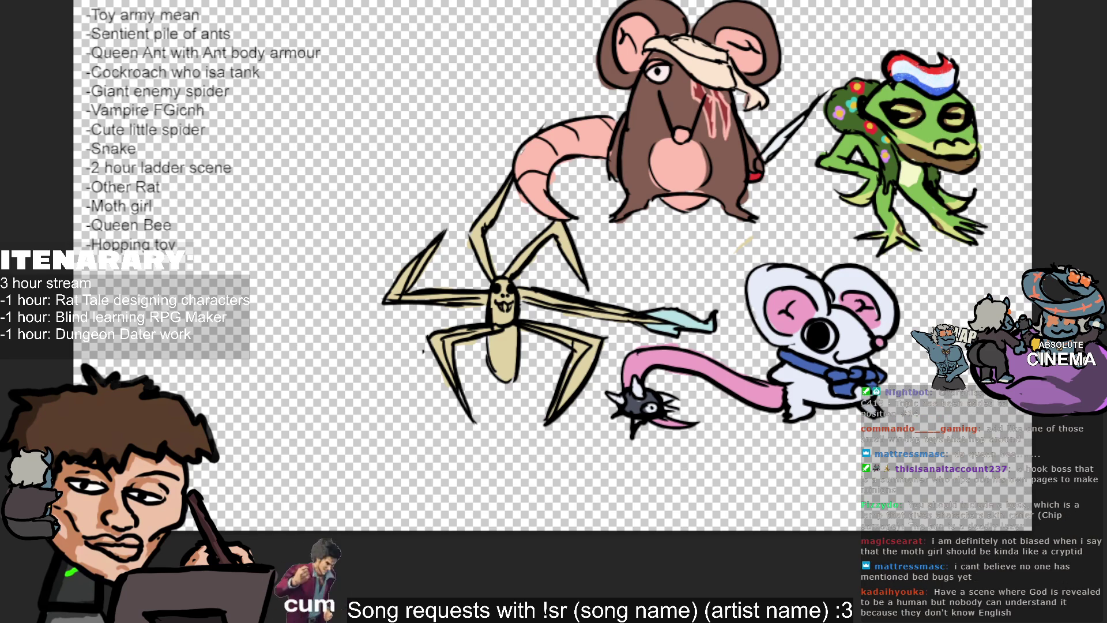
{"action": "left_click_drag", "start_coordinate": [917, 74], "coordinate": [918, 50]}
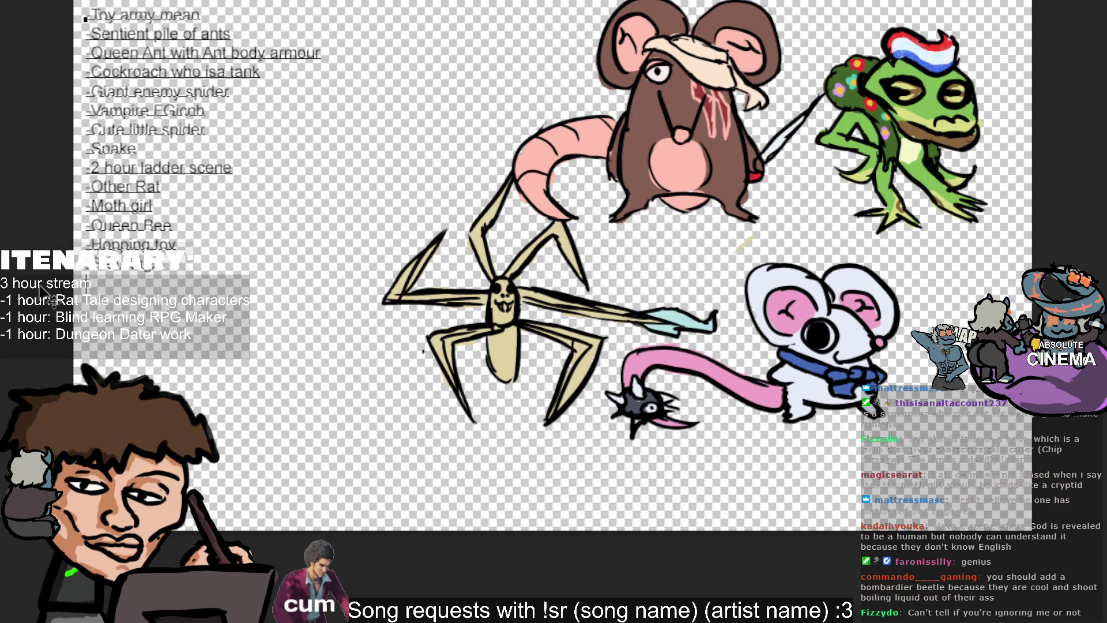
{"action": "type", "text": "Bombardier Beetle shoots"}
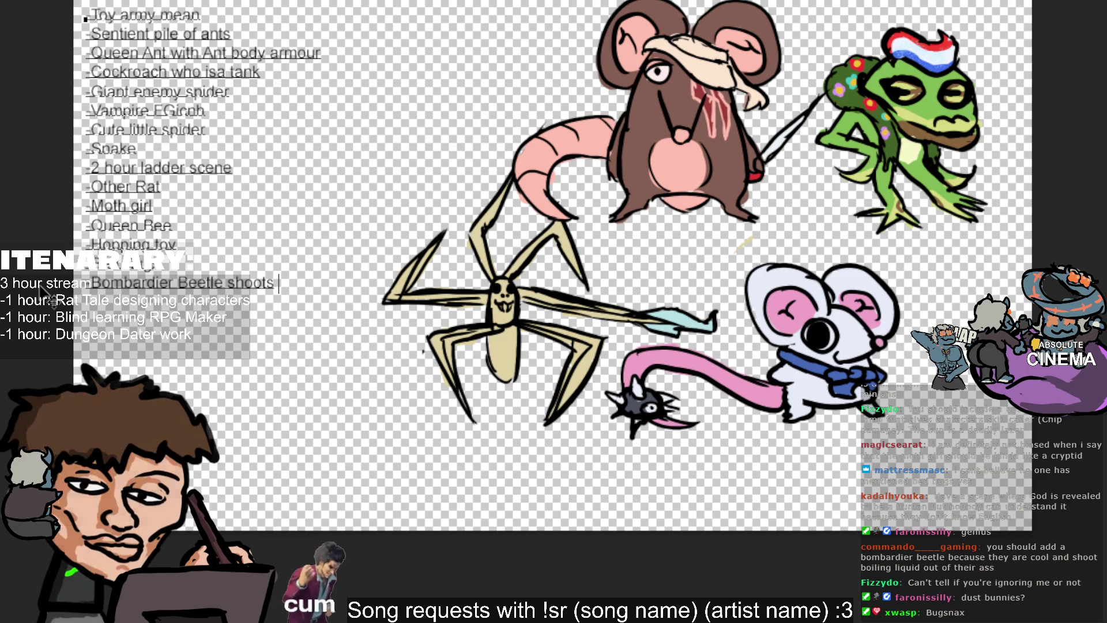
{"action": "type", "text": " boiling liquid out ass"}
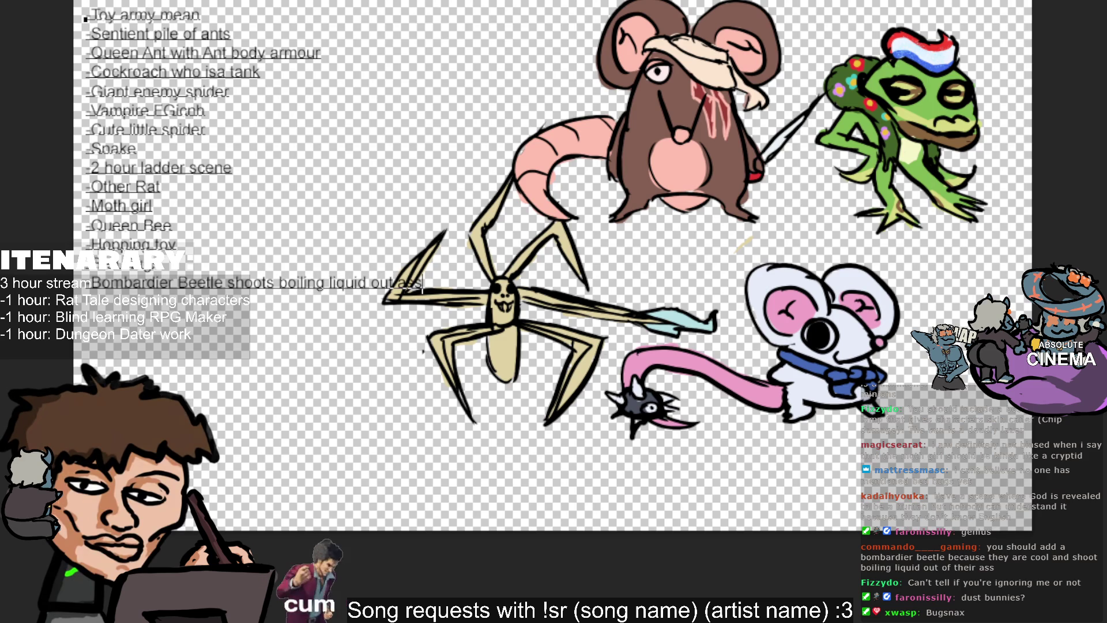
Finish the 'Bombardier Beetle shoots boiling liquid out ass' line, fix the mistyped next line, and hide the drawings.
{"action": "key", "text": "Return"}
{"action": "type", "text": "-Dust"}
{"action": "key", "text": "BackSpace"}
{"action": "key", "text": "BackSpace"}
{"action": "key", "text": "BackSpace"}
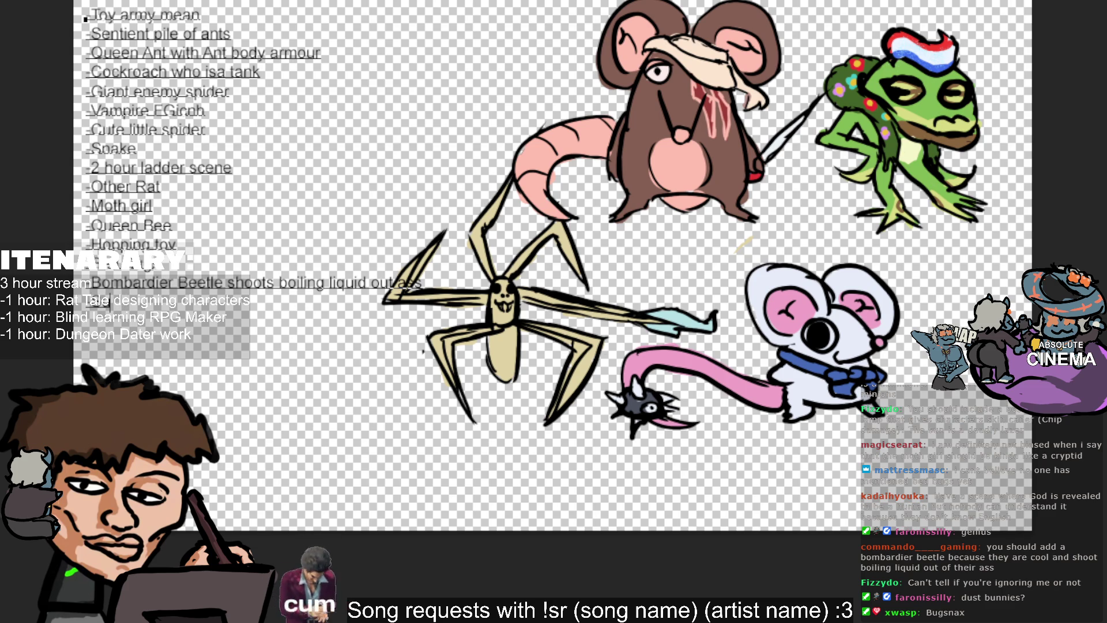
{"action": "type", "text": "ust bunnies"}
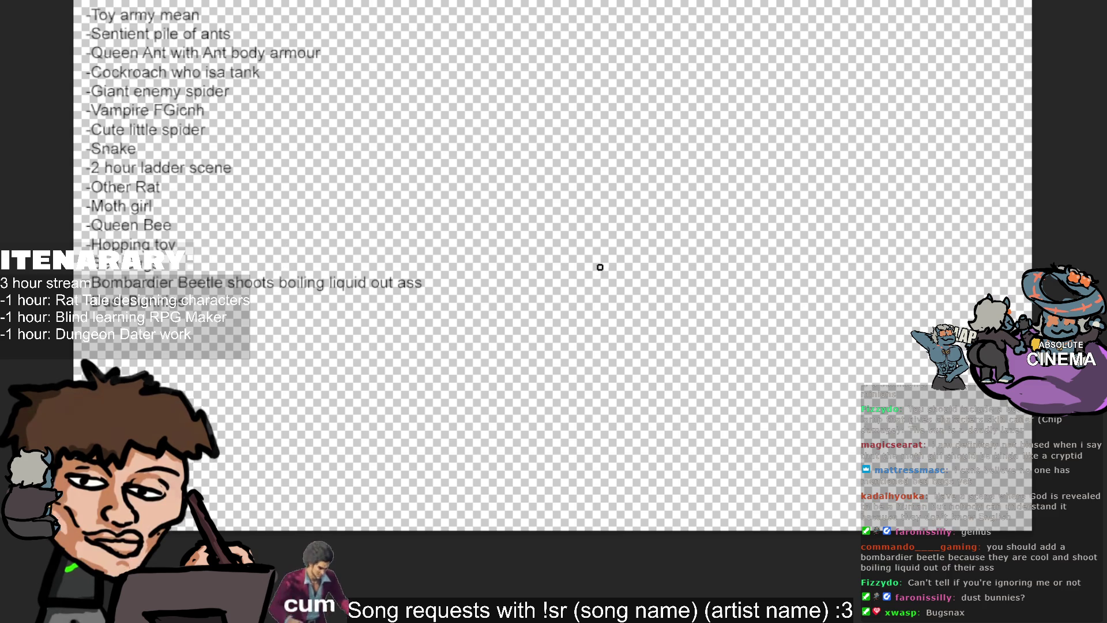
{"action": "left_click_drag", "start_coordinate": [642, 151], "coordinate": [700, 163]}
Undo the stray grey stroke and move the pasted hairy frog photo so the list is uncovered.
{"action": "key", "text": "ctrl+z"}
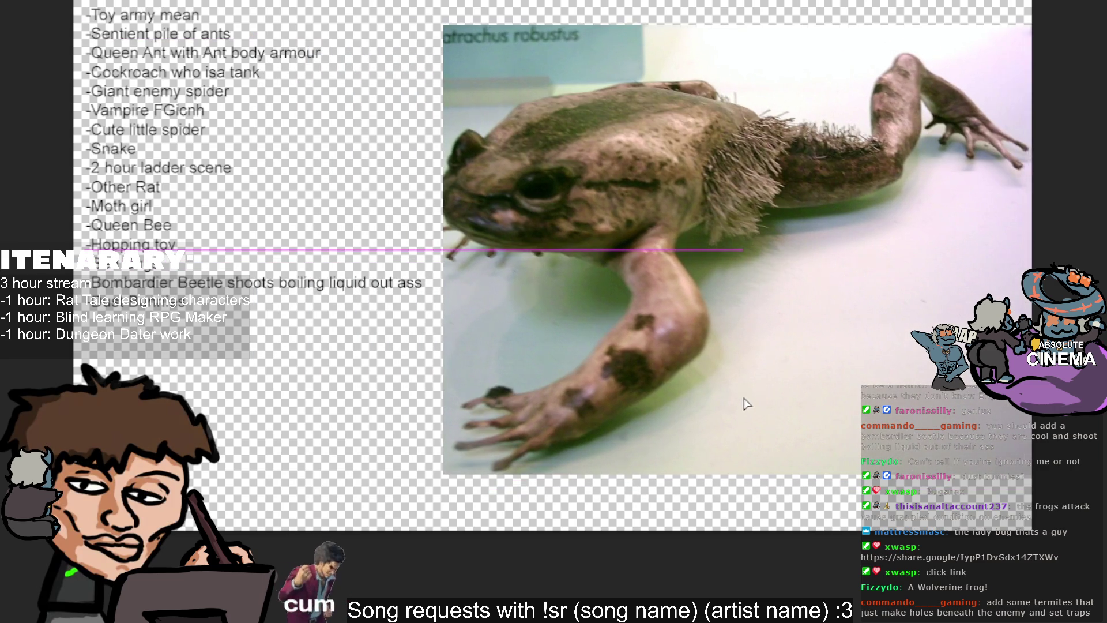
{"action": "left_click_drag", "start_coordinate": [744, 402], "coordinate": [729, 394]}
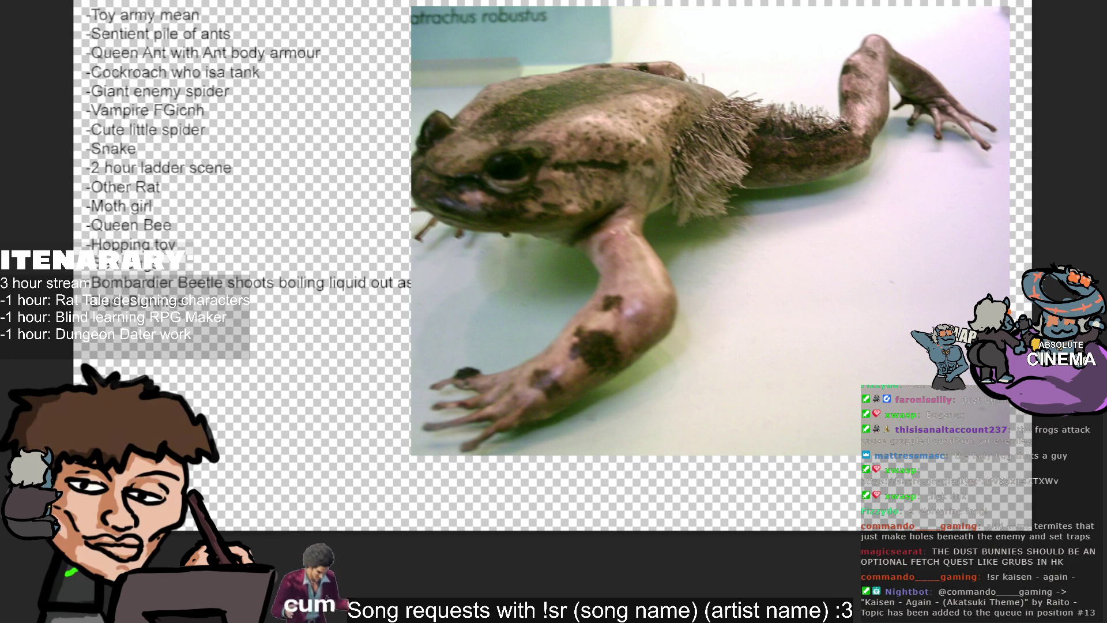
Delete the frog photo from the canvas and select all the list text.
{"action": "key", "text": "Delete"}
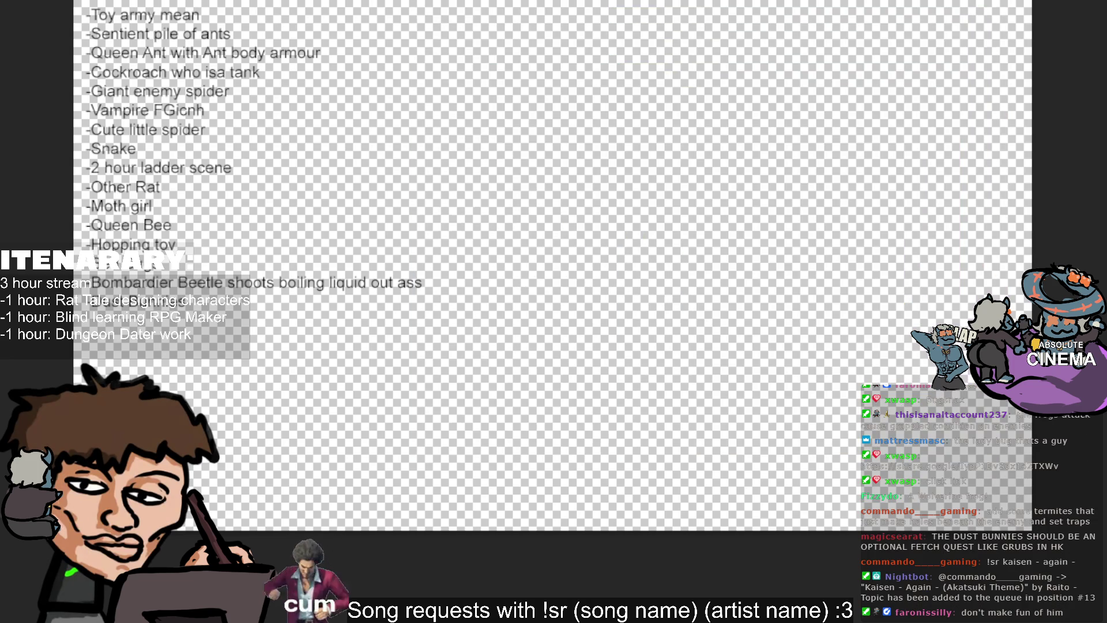
{"action": "key", "text": "ctrl+a"}
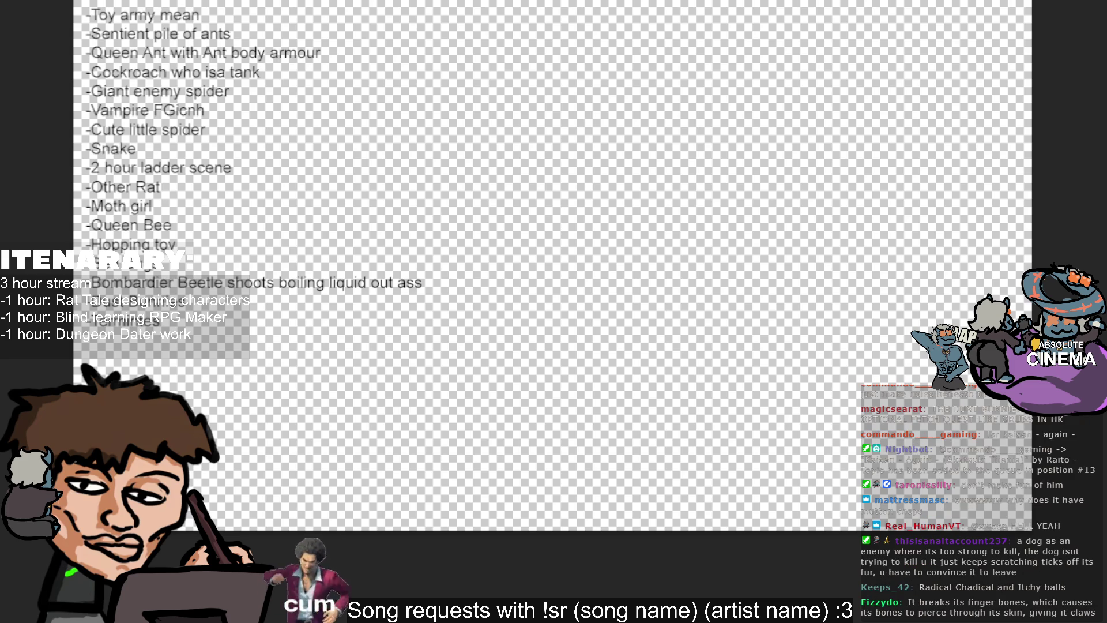
Add the frog-that-doesn't-fight-you and '-Wolverine Frog' lines, then paste the frog photo back.
{"action": "key", "text": "ctrl+a"}
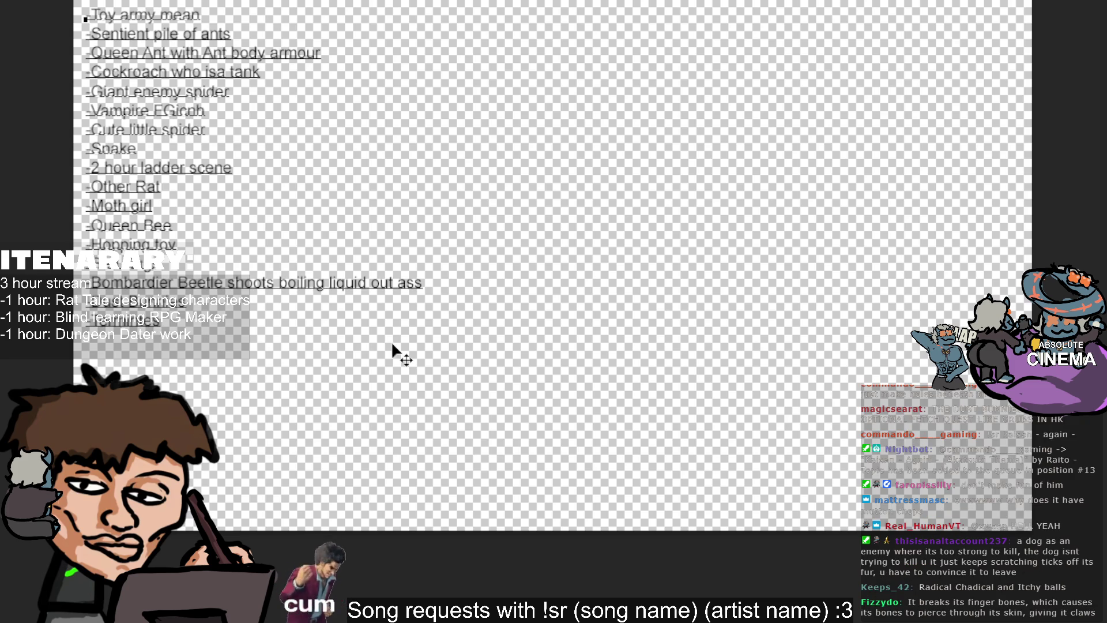
{"action": "type", "text": "-Fr"}
{"action": "type", "text": "og"}
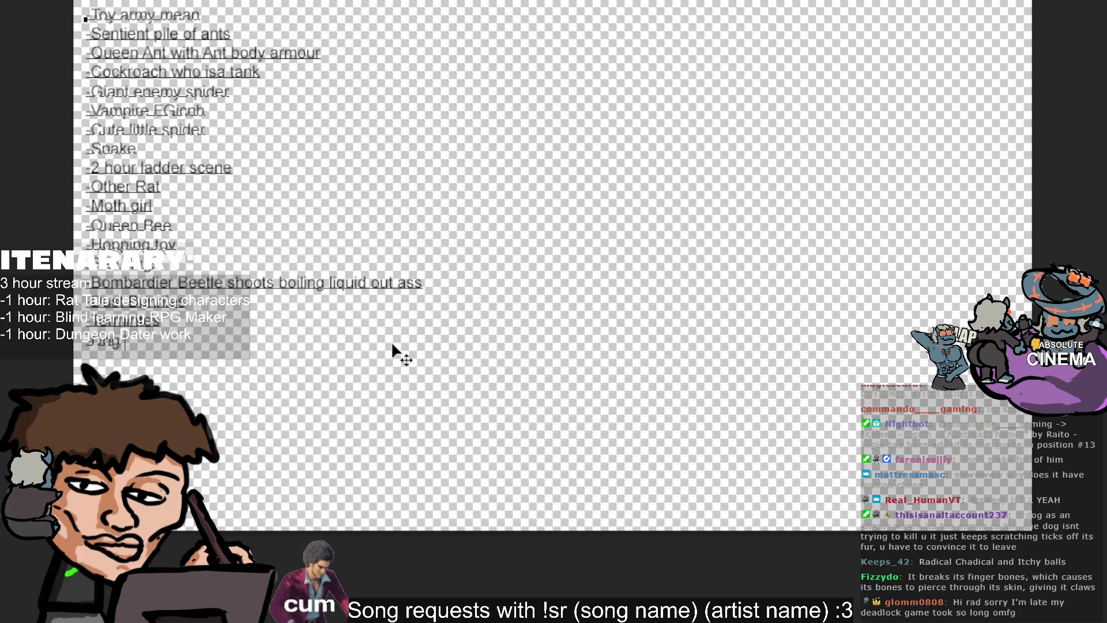
{"action": "type", "text": " that can't fight you"}
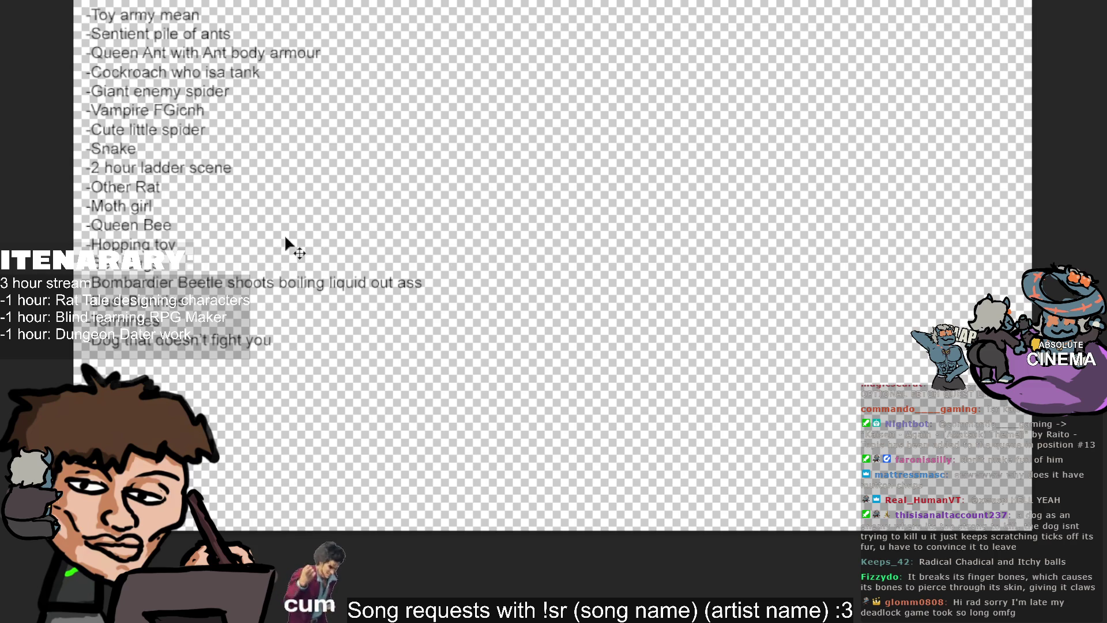
{"action": "key", "text": "ctrl+a"}
{"action": "key", "text": "Return"}
{"action": "type", "text": "-Wolverine Frog"}
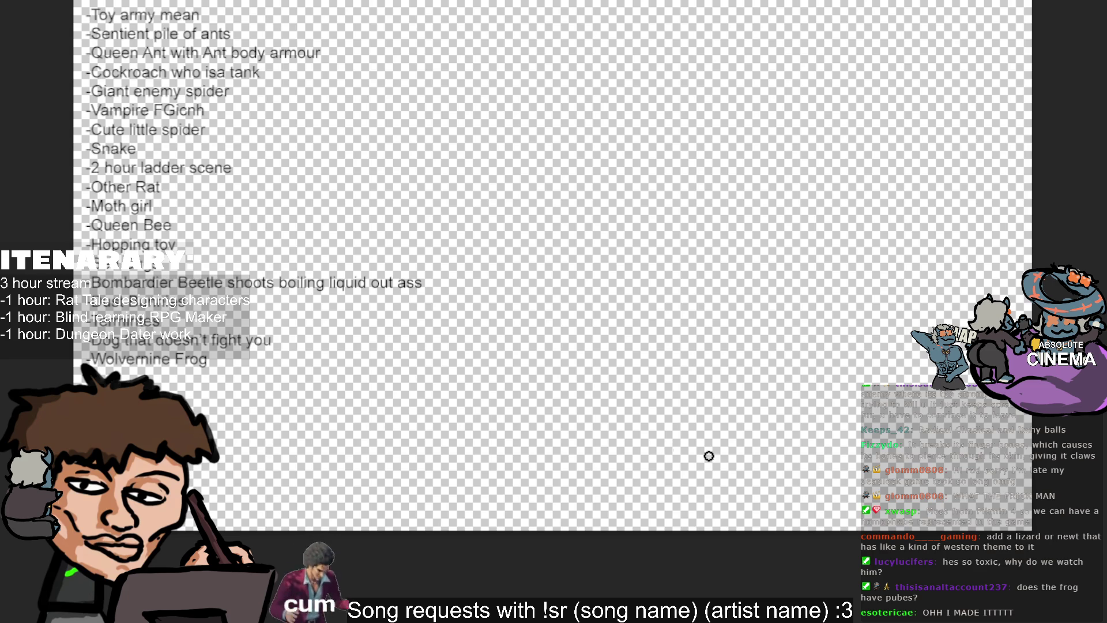
{"action": "key", "text": "ctrl+v"}
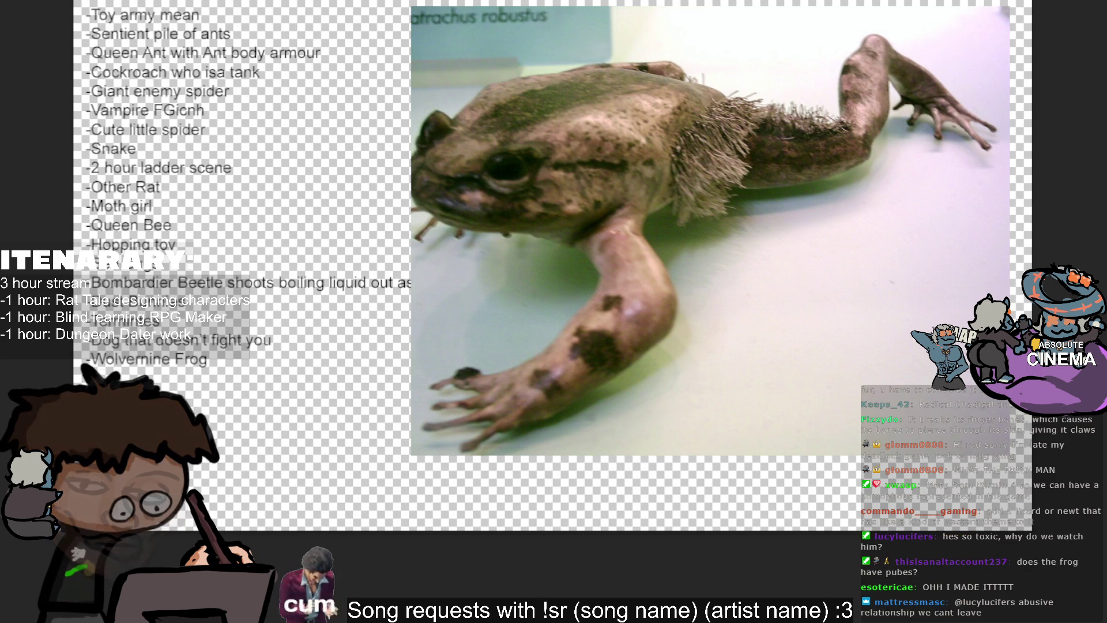
Delete the frog photo and scale the pasted cockroach photo smaller at the top of the canvas.
{"action": "key", "text": "Delete"}
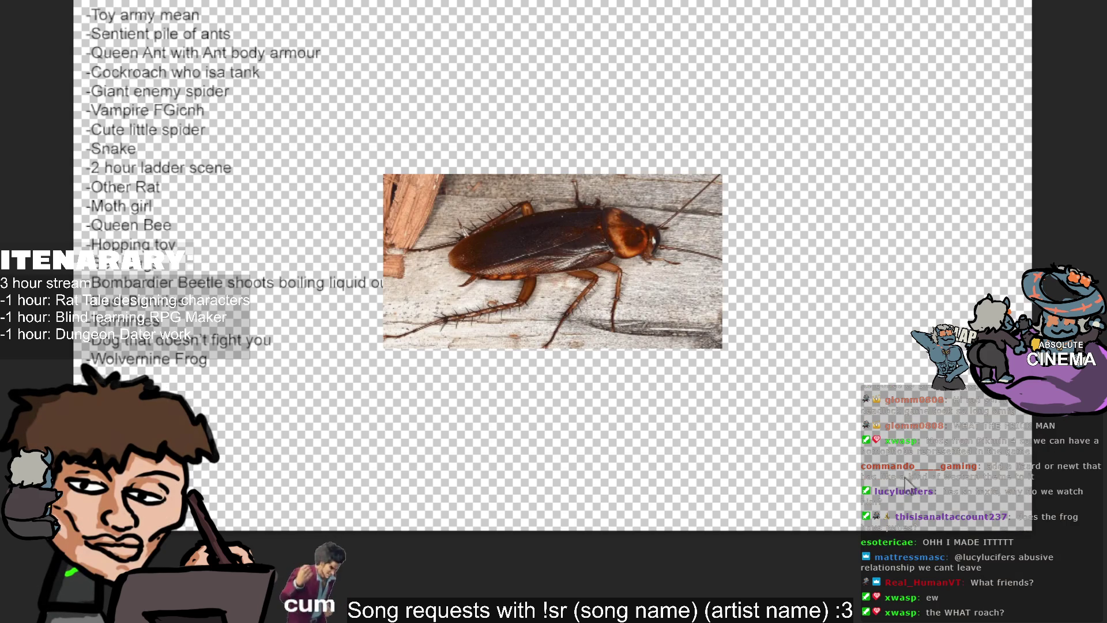
{"action": "key", "text": "ctrl+t"}
{"action": "left_click_drag", "start_coordinate": [722, 346], "coordinate": [684, 310]}
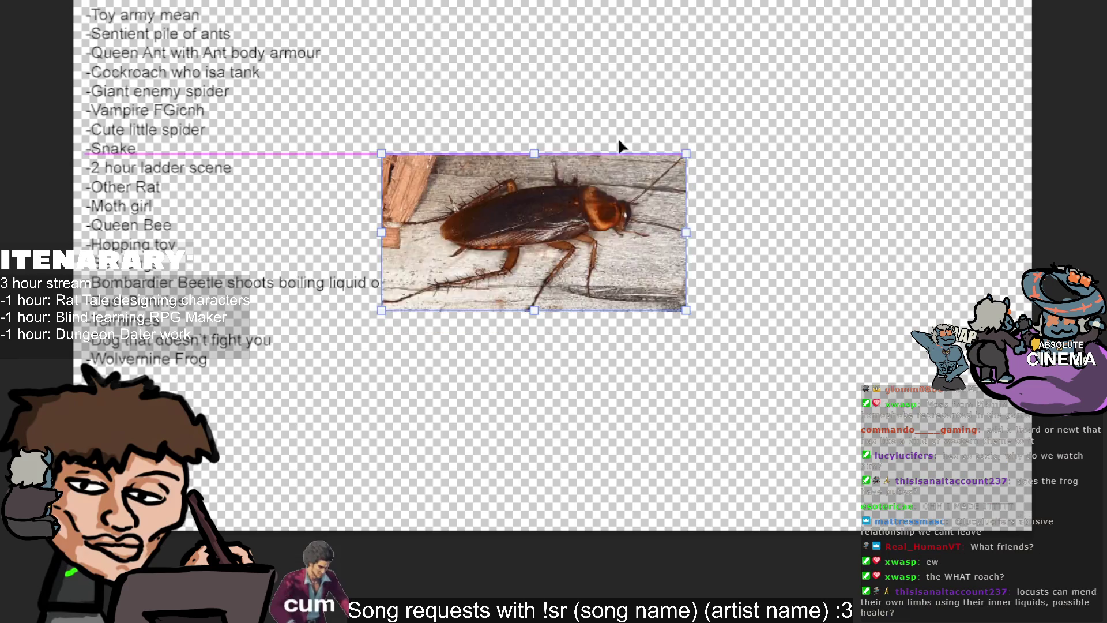
{"action": "left_click_drag", "start_coordinate": [533, 231], "coordinate": [528, 86]}
{"action": "key", "text": "Return"}
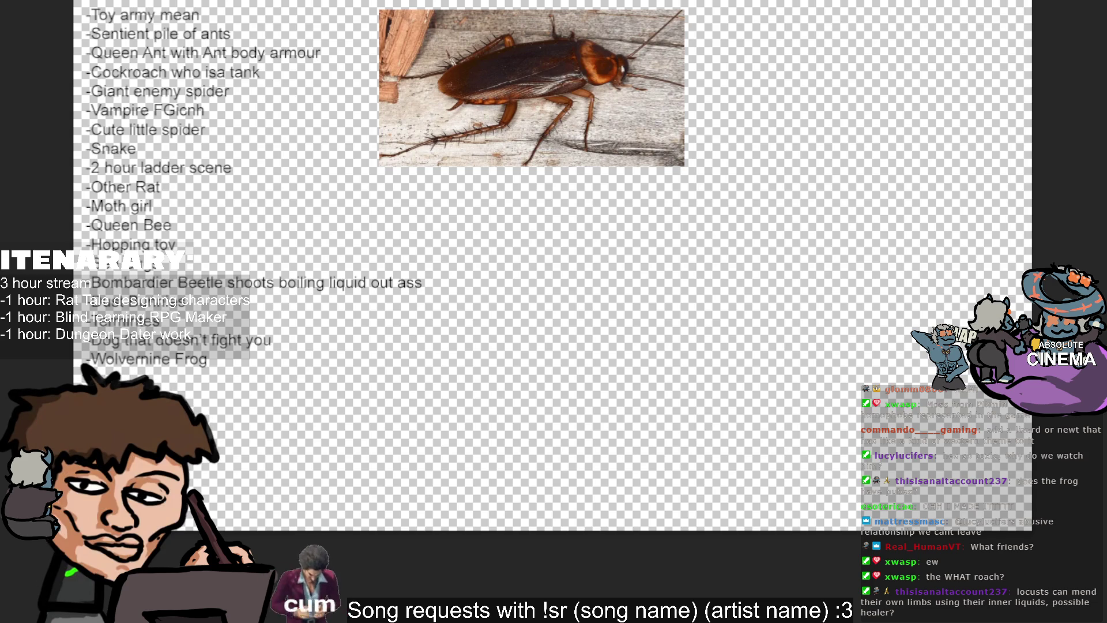
Paste a second cockroach photo, shrink it and move it to the right side.
{"action": "key", "text": "ctrl+v"}
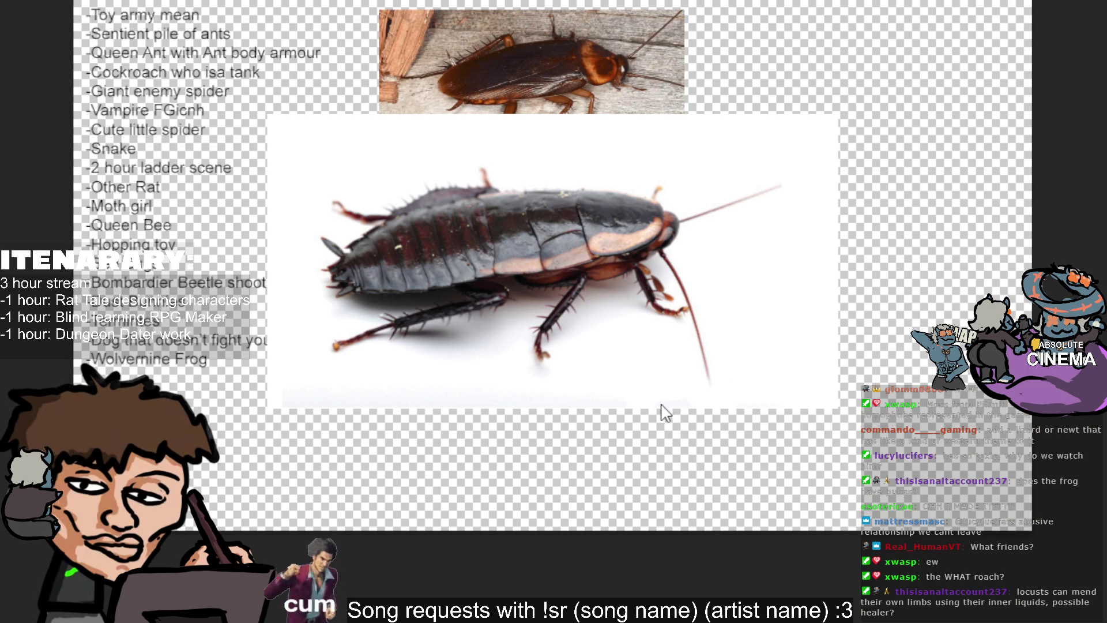
{"action": "left_click", "coordinate": [809, 266]}
{"action": "left_click_drag", "start_coordinate": [839, 259], "coordinate": [639, 259]}
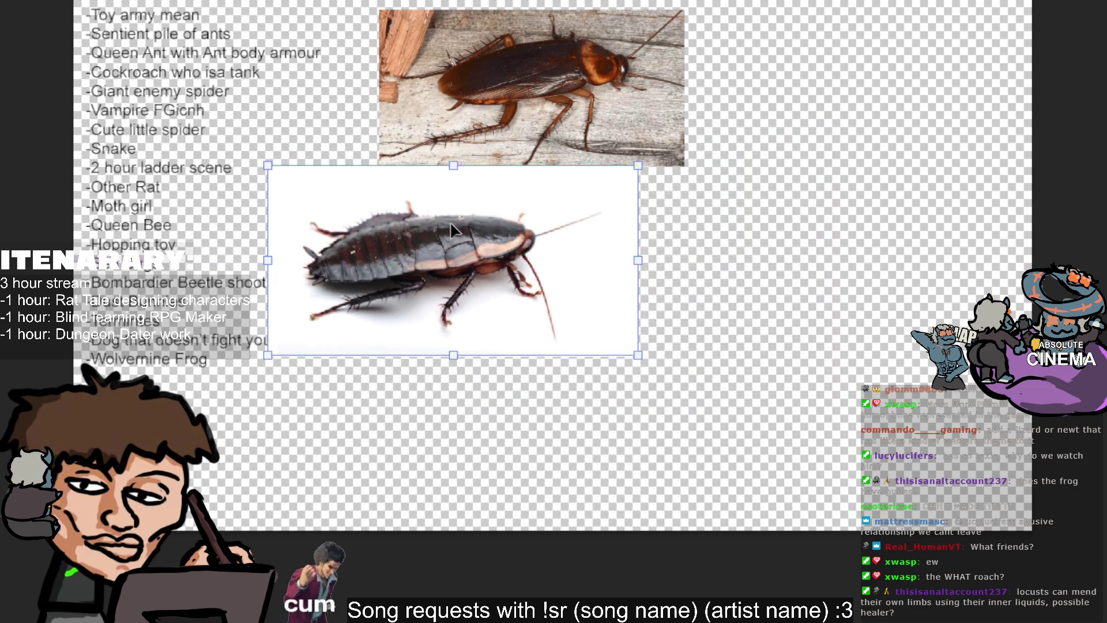
{"action": "left_click_drag", "start_coordinate": [452, 229], "coordinate": [843, 219]}
Draw an arrow at the top cockroach, undo it, redraw an arrow at the lower cockroach's back and delete the top photo.
{"action": "mouse_move", "coordinate": [735, 97]}
{"action": "left_mouse_down"}
{"action": "mouse_move", "coordinate": [632, 87]}
{"action": "mouse_move", "coordinate": [670, 113]}
{"action": "left_mouse_up"}
{"action": "left_click_drag", "start_coordinate": [667, 59], "coordinate": [639, 85]}
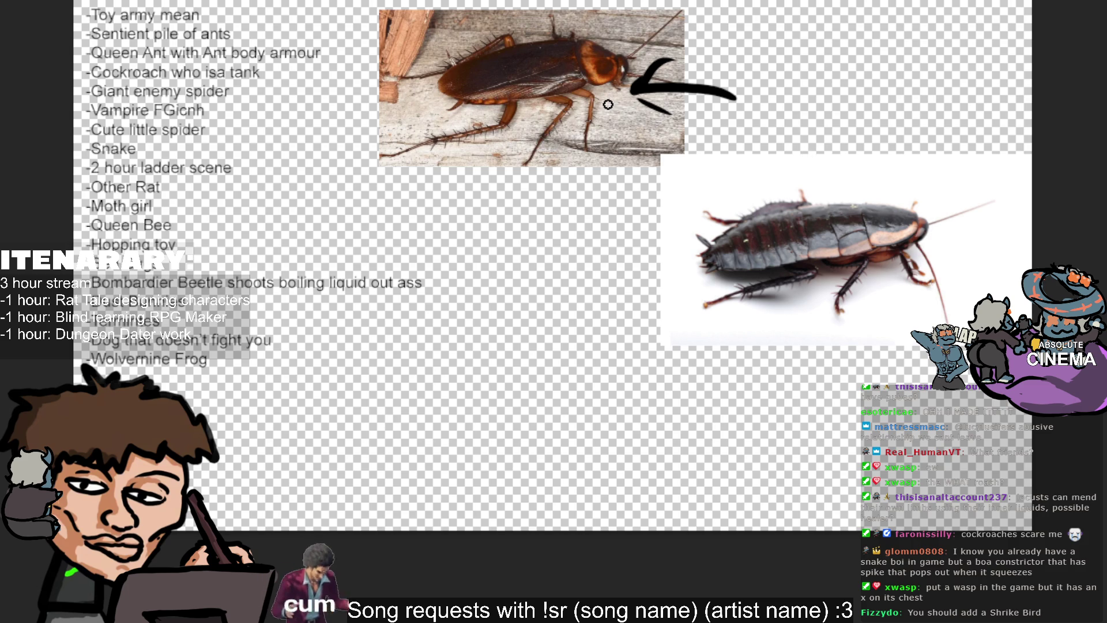
{"action": "key", "text": "ctrl+z"}
{"action": "key", "text": "ctrl+z"}
{"action": "key", "text": "ctrl+z"}
{"action": "key", "text": "ctrl+z"}
{"action": "key", "text": "ctrl+y"}
{"action": "left_click_drag", "start_coordinate": [804, 78], "coordinate": [852, 203]}
{"action": "left_click_drag", "start_coordinate": [766, 157], "coordinate": [891, 139]}
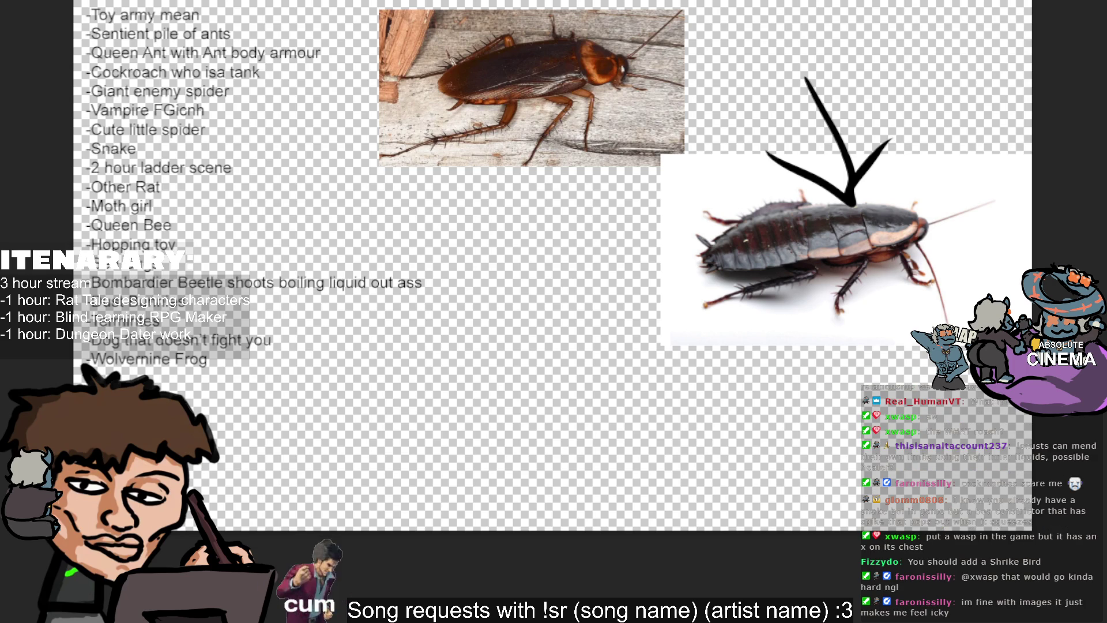
{"action": "key", "text": "Delete"}
{"action": "type", "text": "-Wasp with an X"}
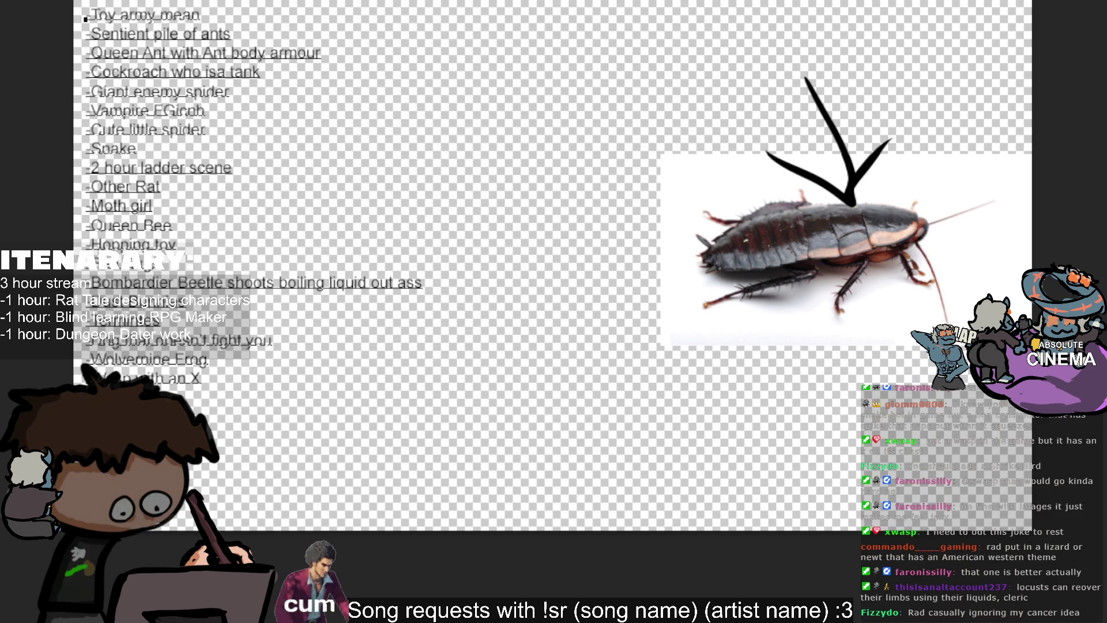
Add a giant ant entry noting it can recover limbs with liquids below 'Man with an X'.
{"action": "key", "text": "Return"}
{"action": "type", "text": "-Giant ant"}
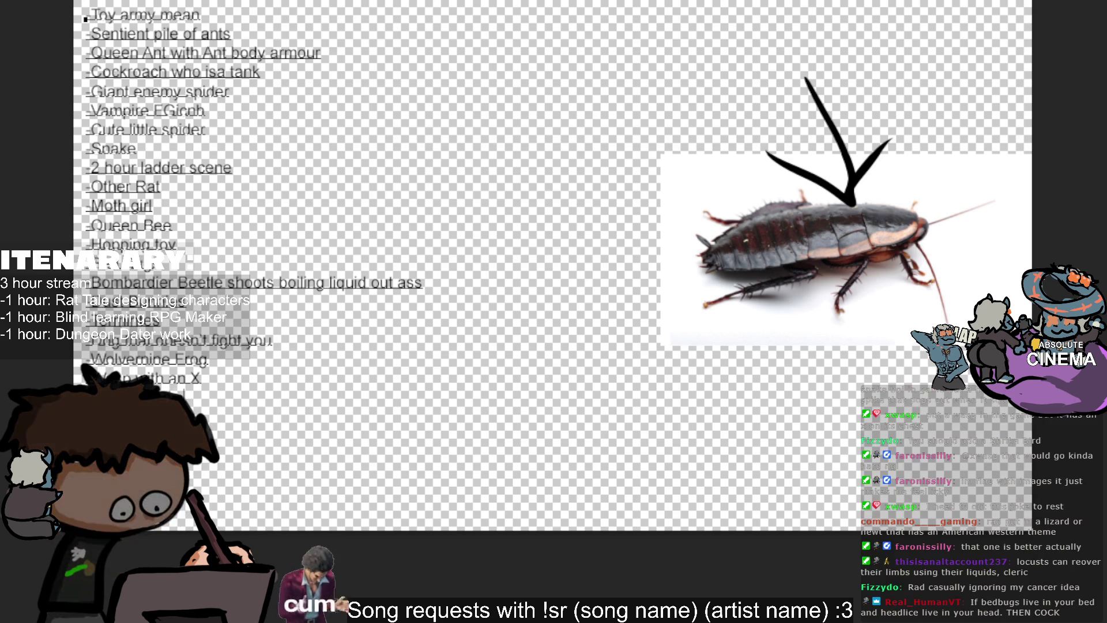
{"action": "type", "text": " that can recove"}
{"action": "key", "text": "BackSpace"}
{"action": "key", "text": "BackSpace"}
{"action": "key", "text": "BackSpace"}
{"action": "type", "text": "more"}
{"action": "key", "text": "BackSpace"}
{"action": "key", "text": "BackSpace"}
{"action": "key", "text": "BackSpace"}
{"action": "type", "text": "(can recover limbs with liquids)"}
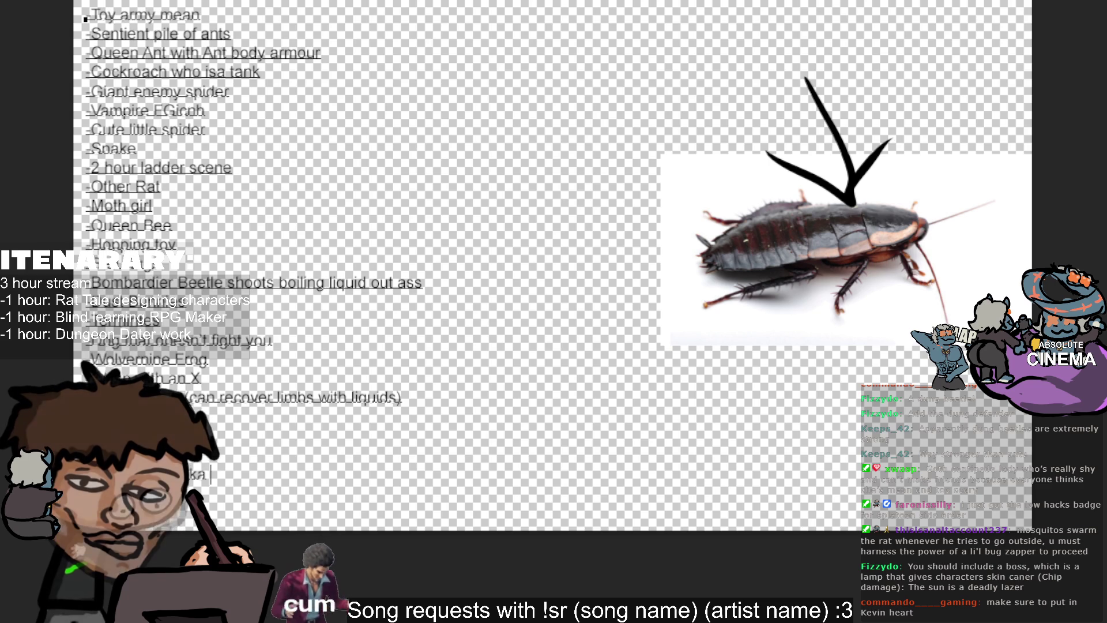
{"action": "type", "text": "electri"}
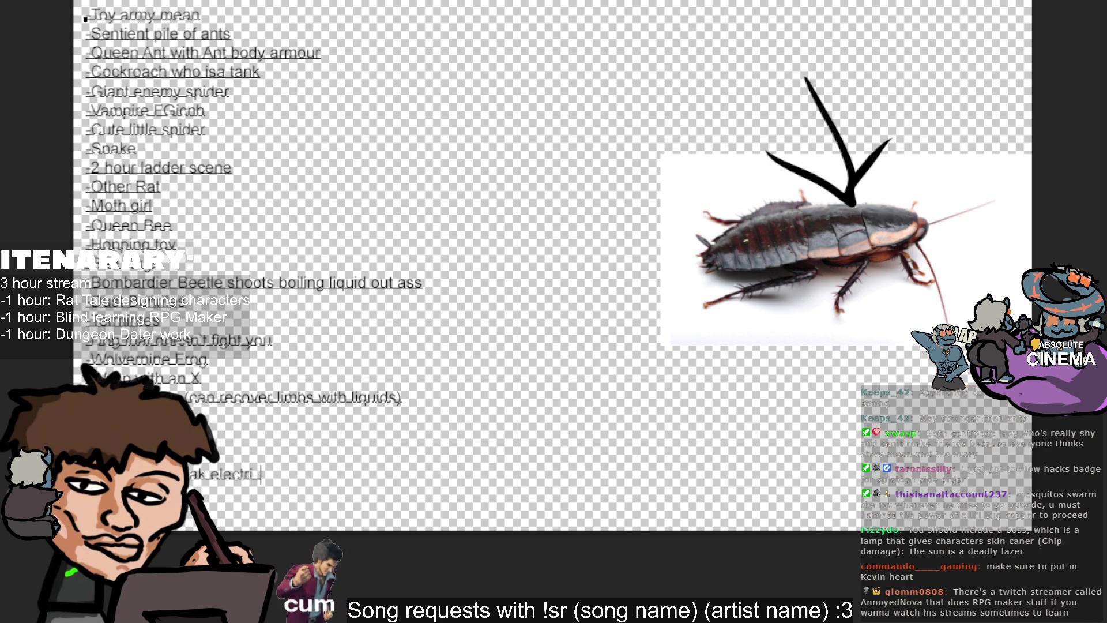
{"action": "type", "text": "c"}
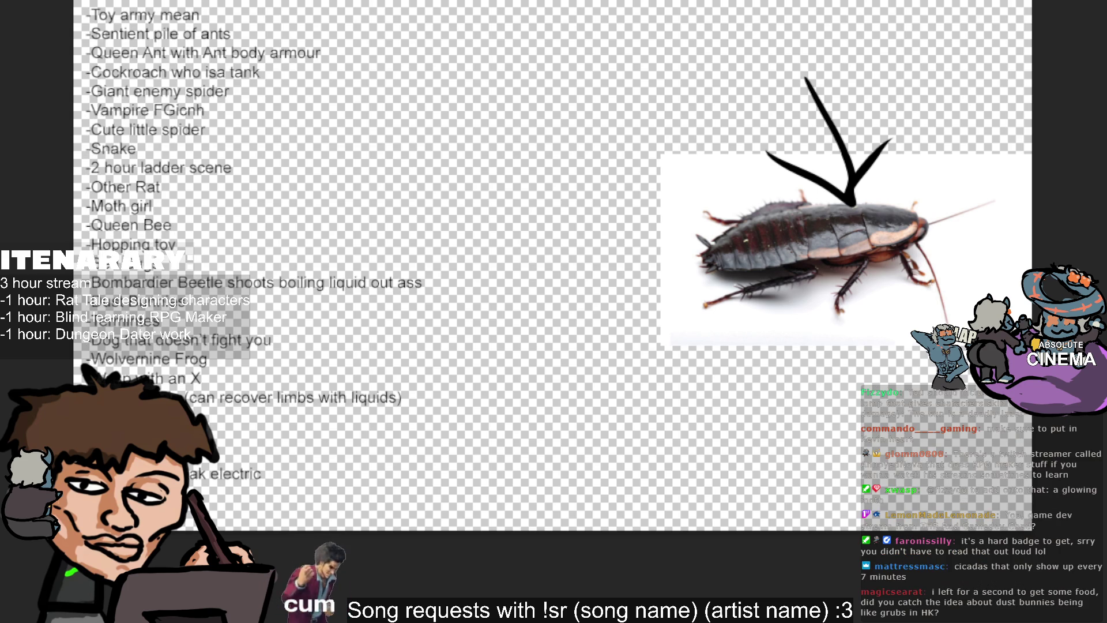
{"action": "key", "text": "ctrl+a"}
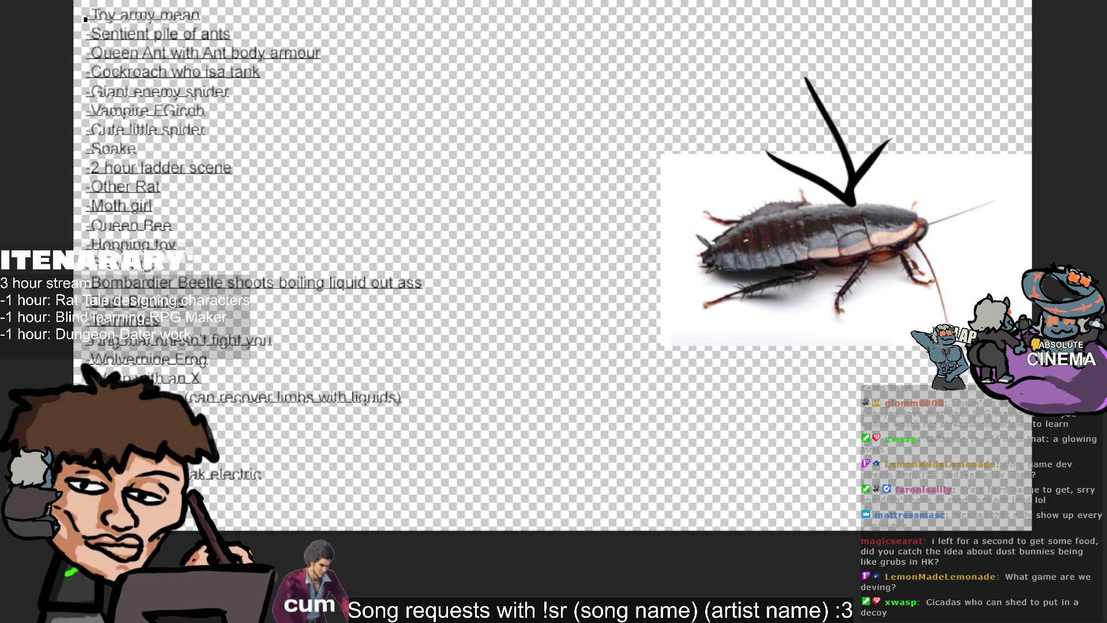
{"action": "type", "text": "ecoy"}
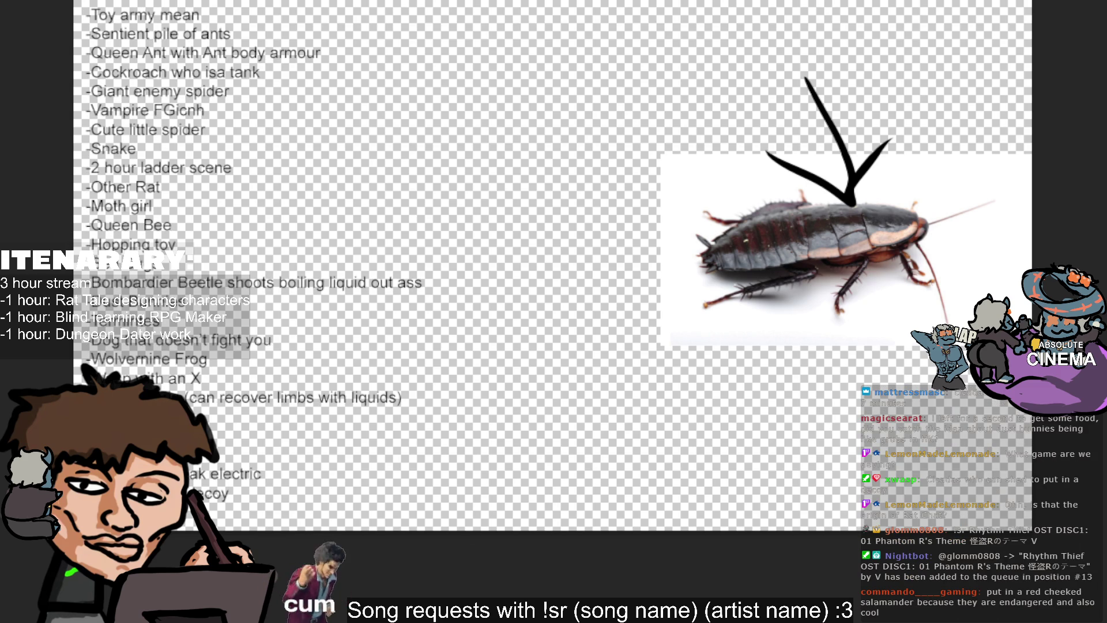
{"action": "left_click", "coordinate": [554, 171]}
{"action": "type", "text": "b"}
{"action": "key", "text": "Escape"}
{"action": "key", "text": "ctrl+z"}
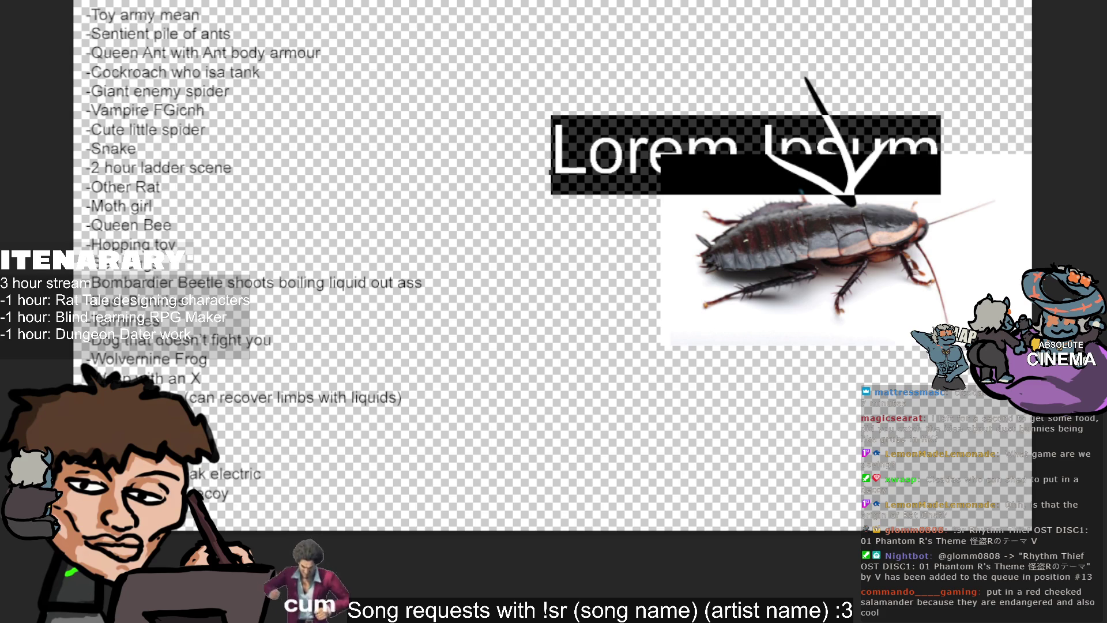
{"action": "key", "text": "Escape"}
{"action": "key", "text": "ctrl+z"}
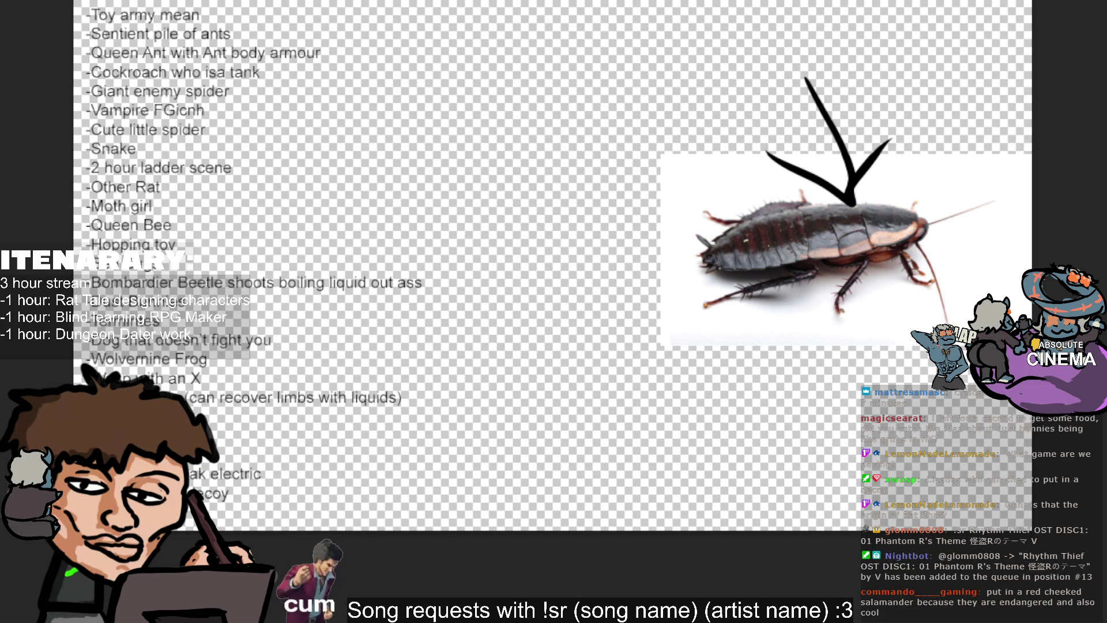
{"action": "scroll", "coordinate": [554, 260], "scroll_direction": "up", "scroll_amount": 1}
{"action": "scroll", "coordinate": [554, 311], "scroll_direction": "up", "scroll_amount": 2}
{"action": "scroll", "coordinate": [553, 311], "scroll_direction": "up", "scroll_amount": 1}
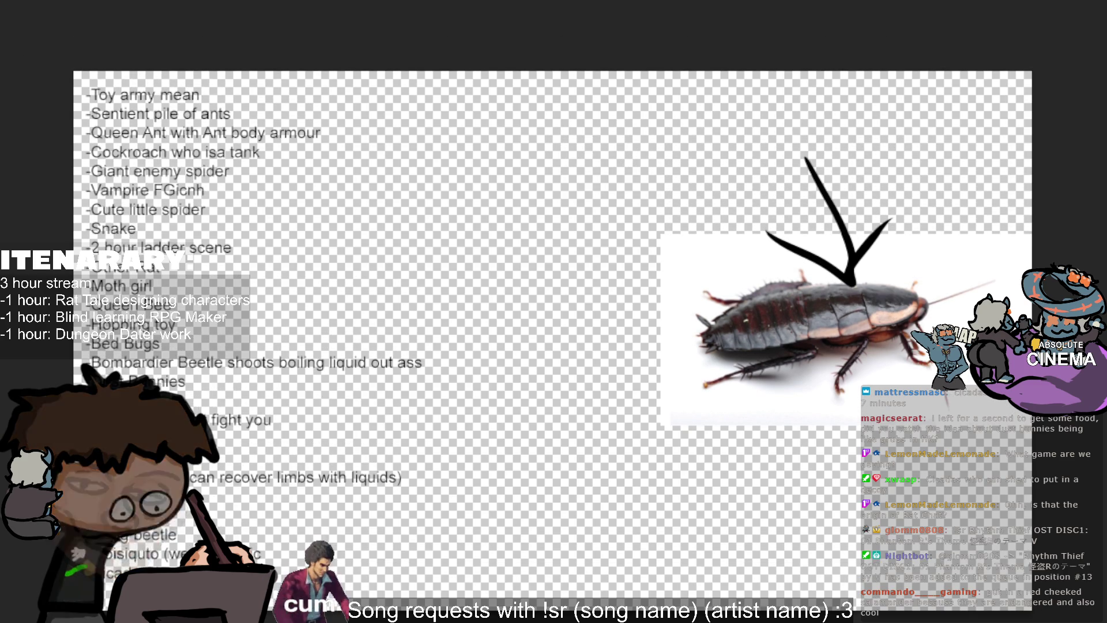
{"action": "scroll", "coordinate": [554, 312], "scroll_direction": "up", "scroll_amount": 3}
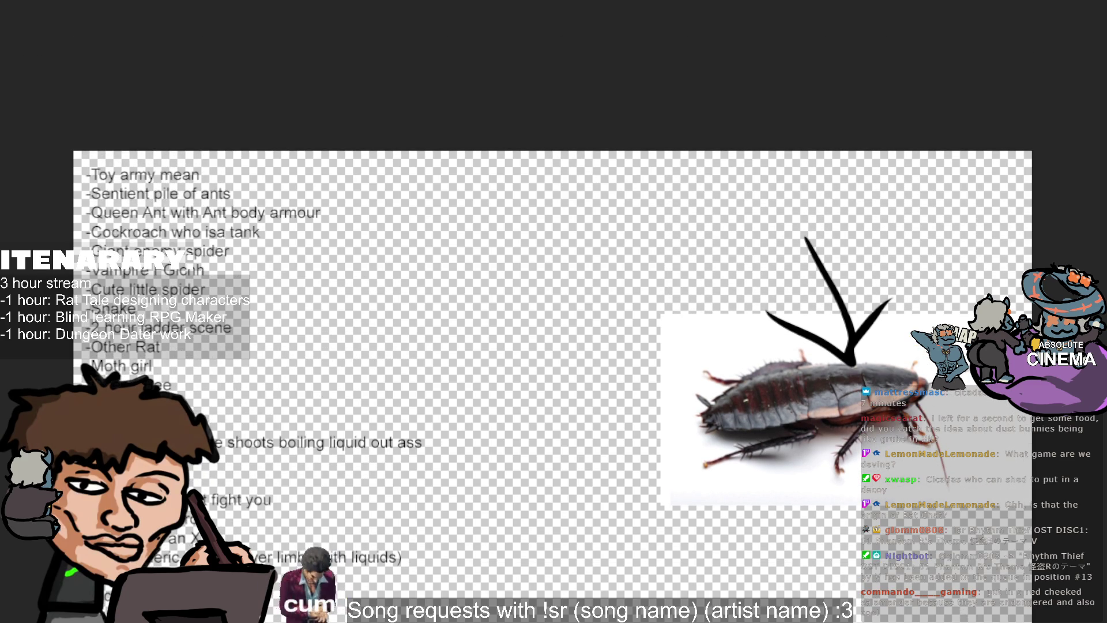
Replace the arrow-marked cockroach image with the pasted brown cockroach photo, confirming via undo/redo.
{"action": "key", "text": "Delete"}
{"action": "key", "text": "ctrl+v"}
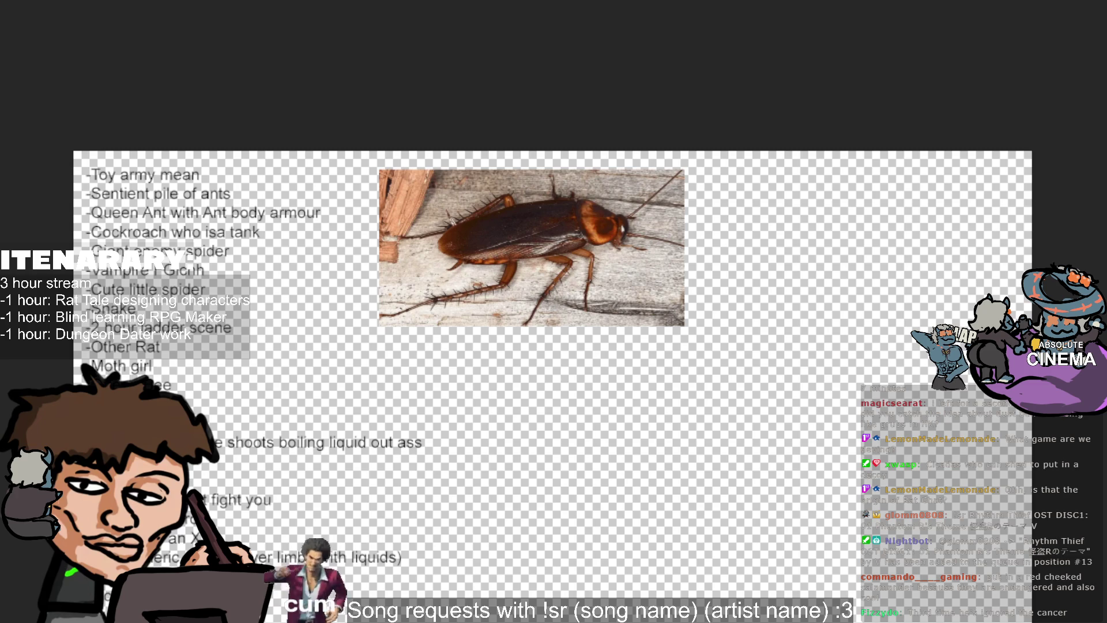
{"action": "key", "text": "ctrl+z"}
{"action": "key", "text": "ctrl+z"}
{"action": "key", "text": "ctrl+shift+z"}
{"action": "key", "text": "ctrl+shift+z"}
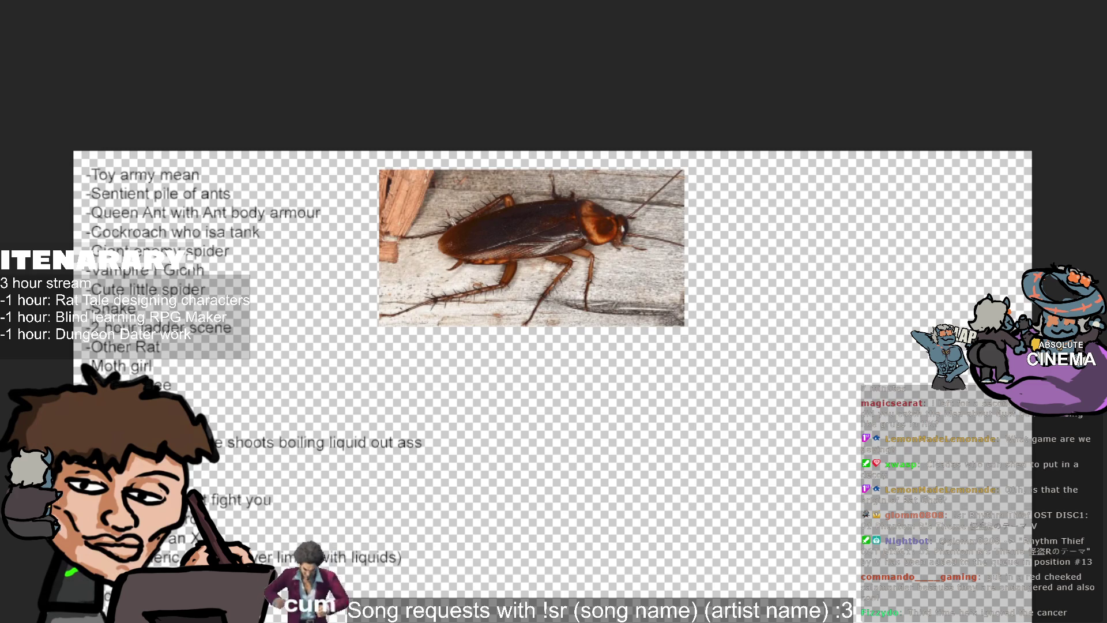
{"action": "scroll", "coordinate": [32, 173], "scroll_direction": "down", "scroll_amount": 5}
{"action": "scroll", "coordinate": [32, 173], "scroll_direction": "up", "scroll_amount": 2}
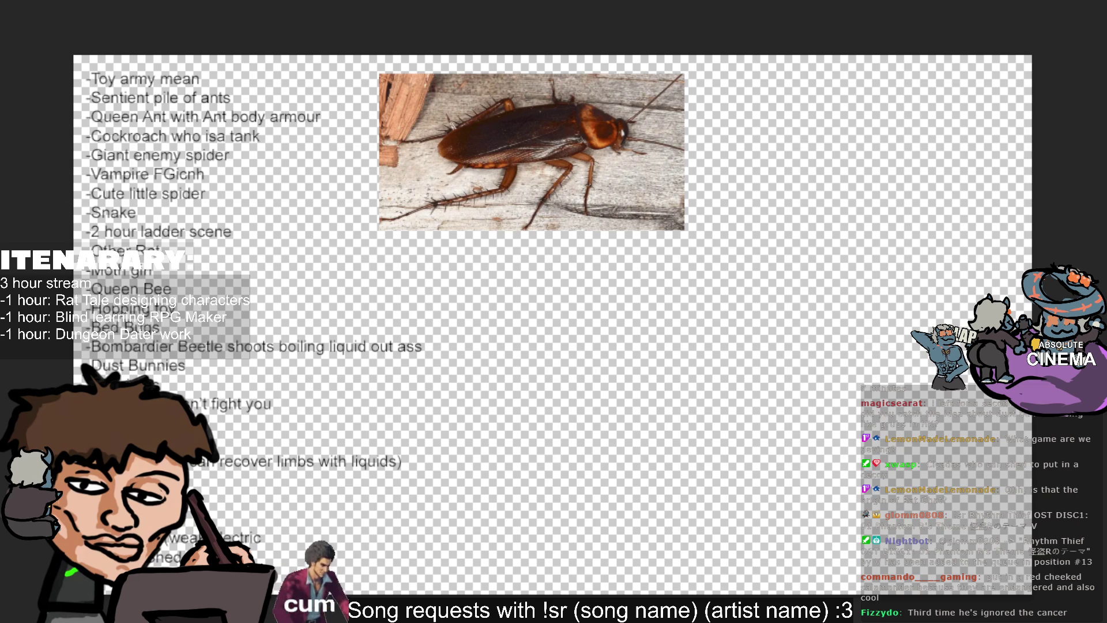
{"action": "scroll", "coordinate": [554, 312], "scroll_direction": "down", "scroll_amount": 1}
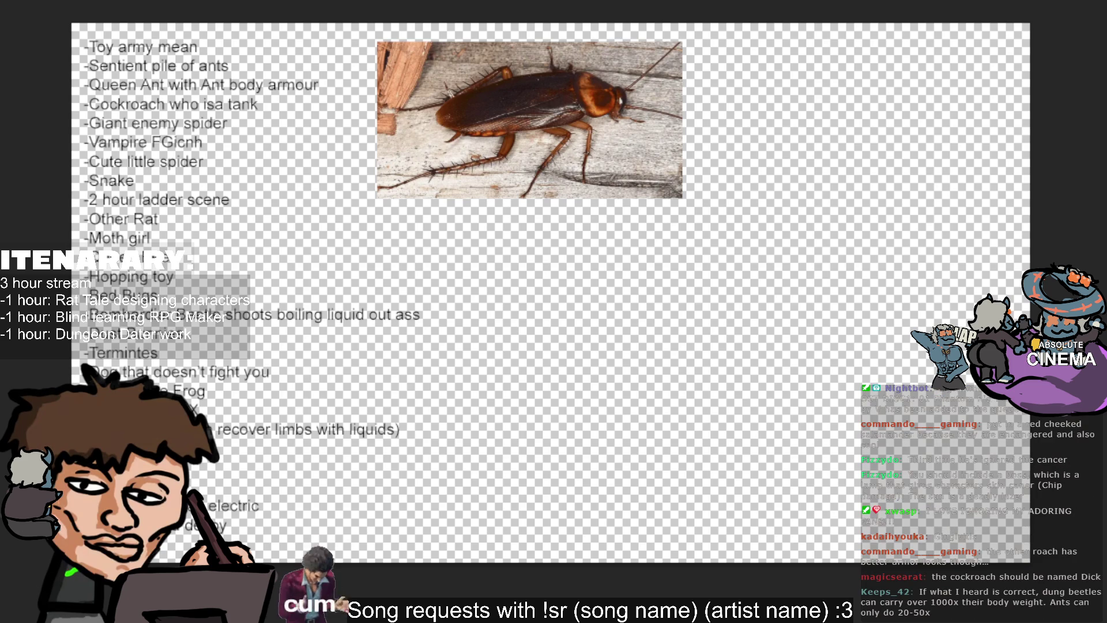
Finish the seductress miniboss line at the end of the list, then draw a short test stroke.
{"action": "key", "text": "ctrl+v"}
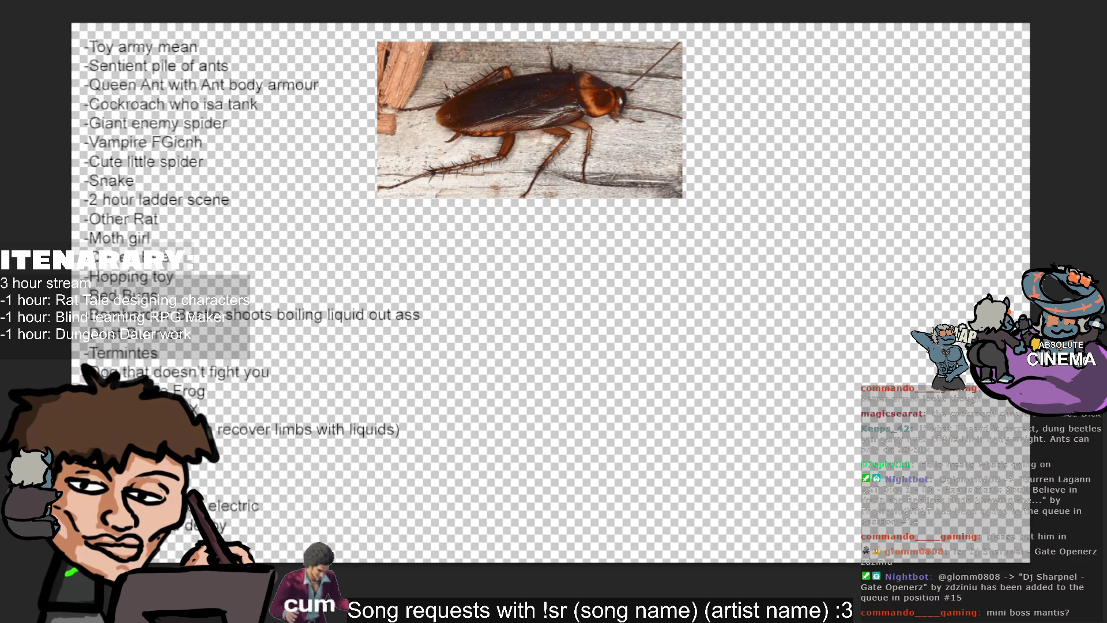
{"action": "left_click", "coordinate": [193, 523]}
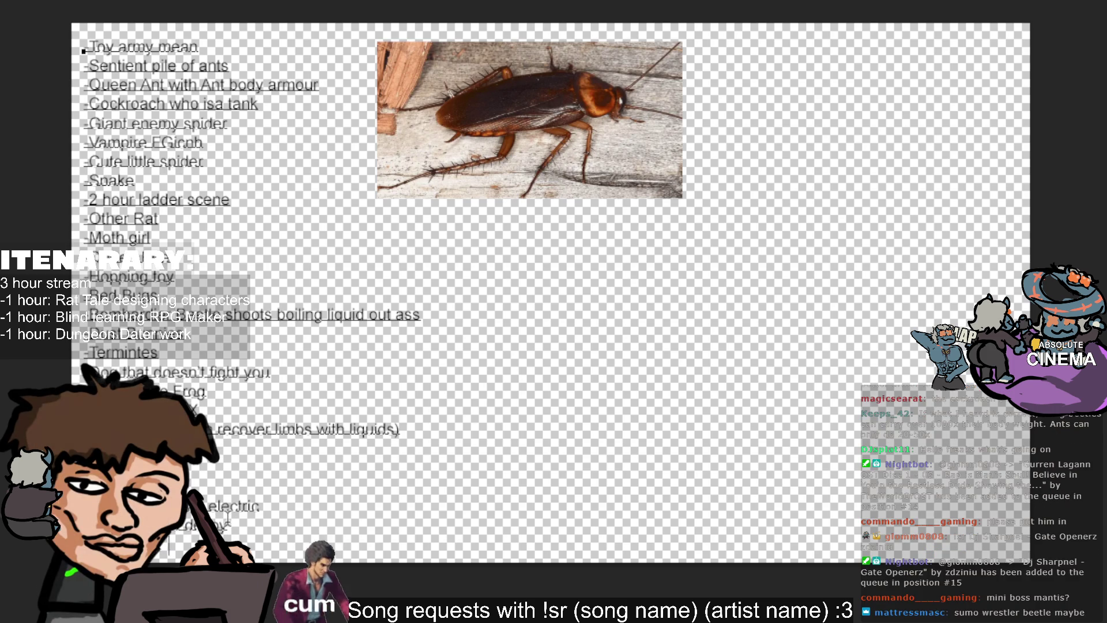
{"action": "type", "text": "ductor"}
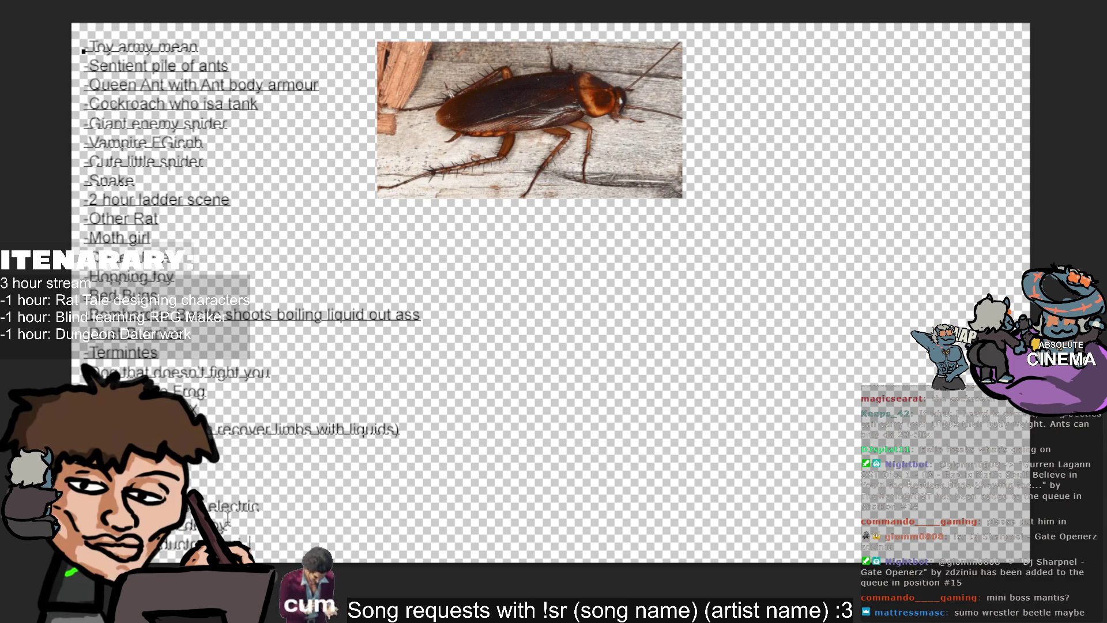
{"action": "type", "text": " miniboss"}
{"action": "key", "text": "Escape"}
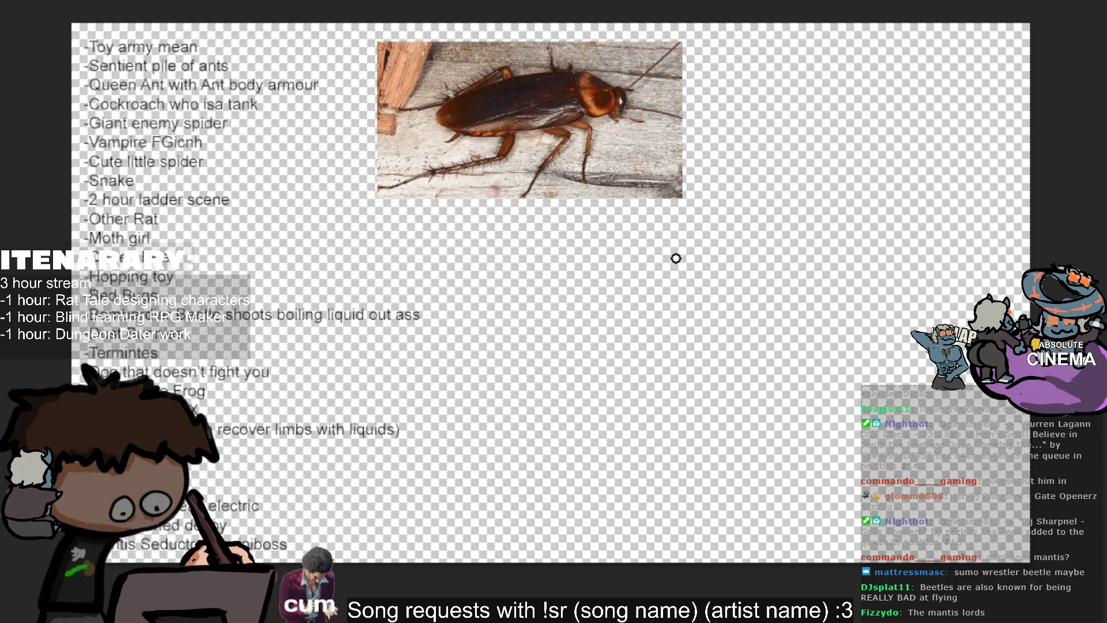
{"action": "mouse_move", "coordinate": [609, 228]}
{"action": "left_mouse_down"}
{"action": "mouse_move", "coordinate": [625, 311]}
{"action": "mouse_move", "coordinate": [663, 346]}
{"action": "left_mouse_up"}
Undo the test stroke, draw a C-shaped curve mid-canvas, and begin adding a '(shop owner)' line.
{"action": "key", "text": "ctrl+z"}
{"action": "key", "text": "ctrl+z"}
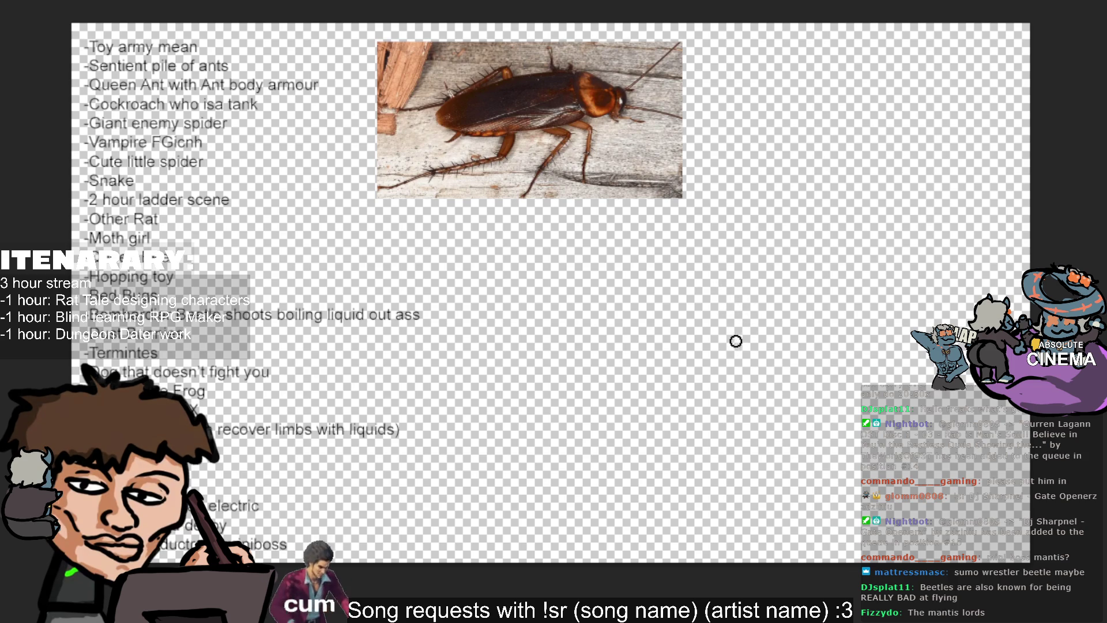
{"action": "left_click_drag", "start_coordinate": [715, 316], "coordinate": [708, 292]}
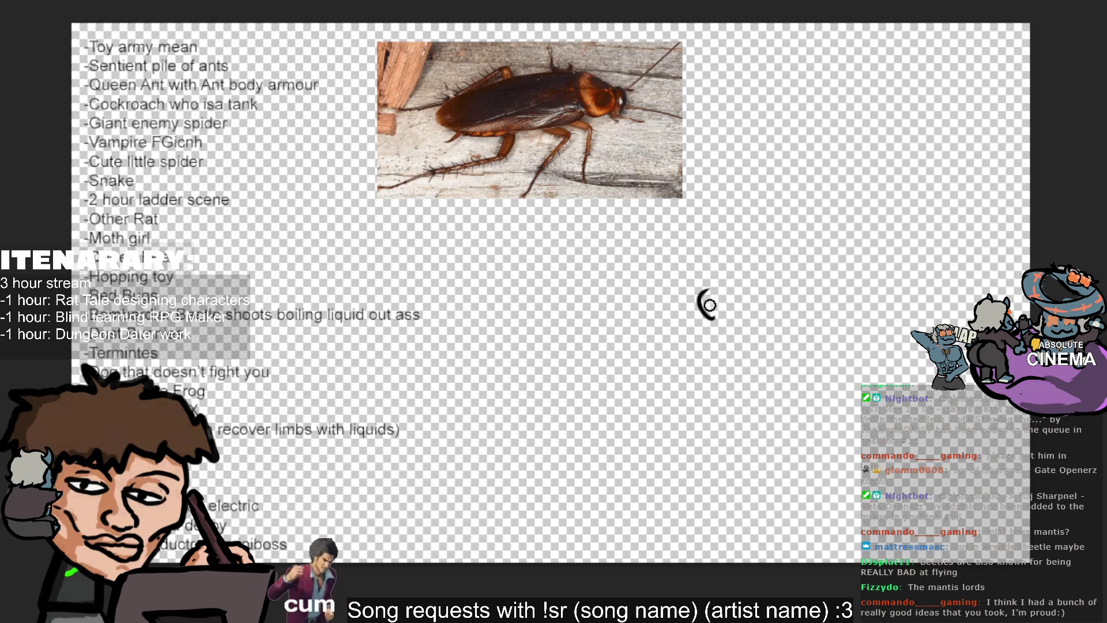
{"action": "mouse_move", "coordinate": [691, 307]}
{"action": "left_mouse_down"}
{"action": "mouse_move", "coordinate": [724, 290]}
{"action": "mouse_move", "coordinate": [715, 302]}
{"action": "left_mouse_up"}
{"action": "key", "text": "ctrl+z"}
{"action": "key", "text": "ctrl+z"}
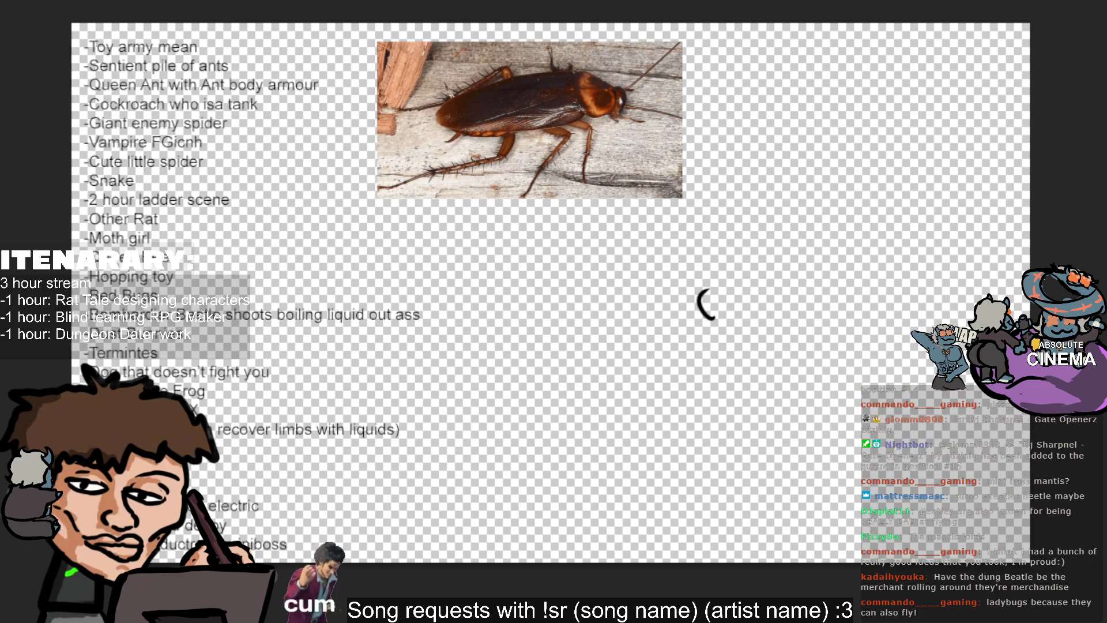
{"action": "left_click", "coordinate": [282, 546]}
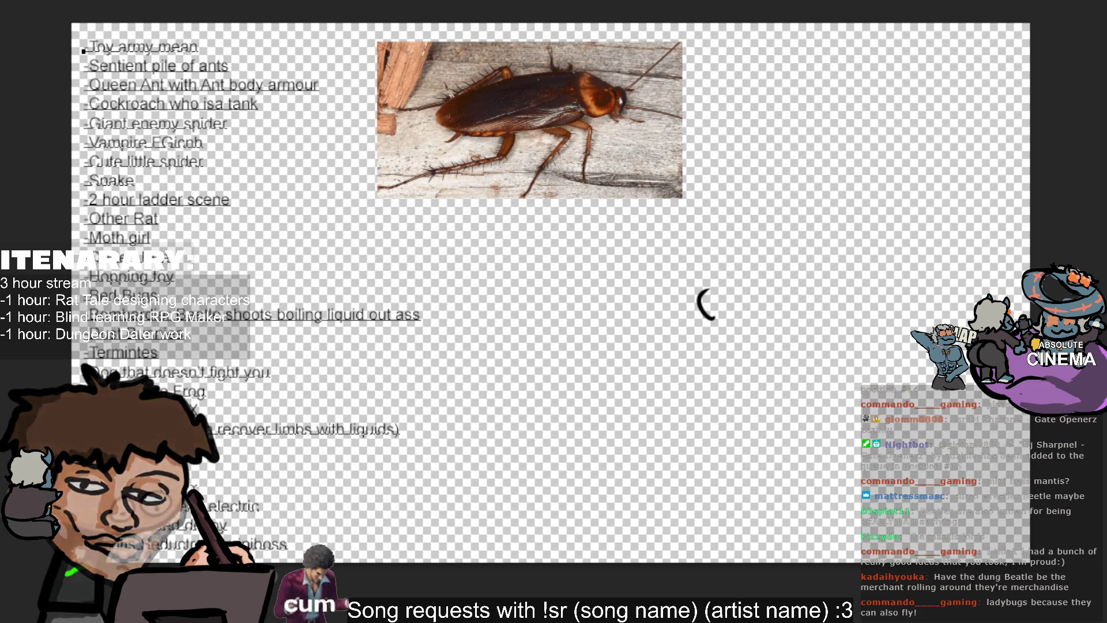
{"action": "type", "text": "hop owner)"}
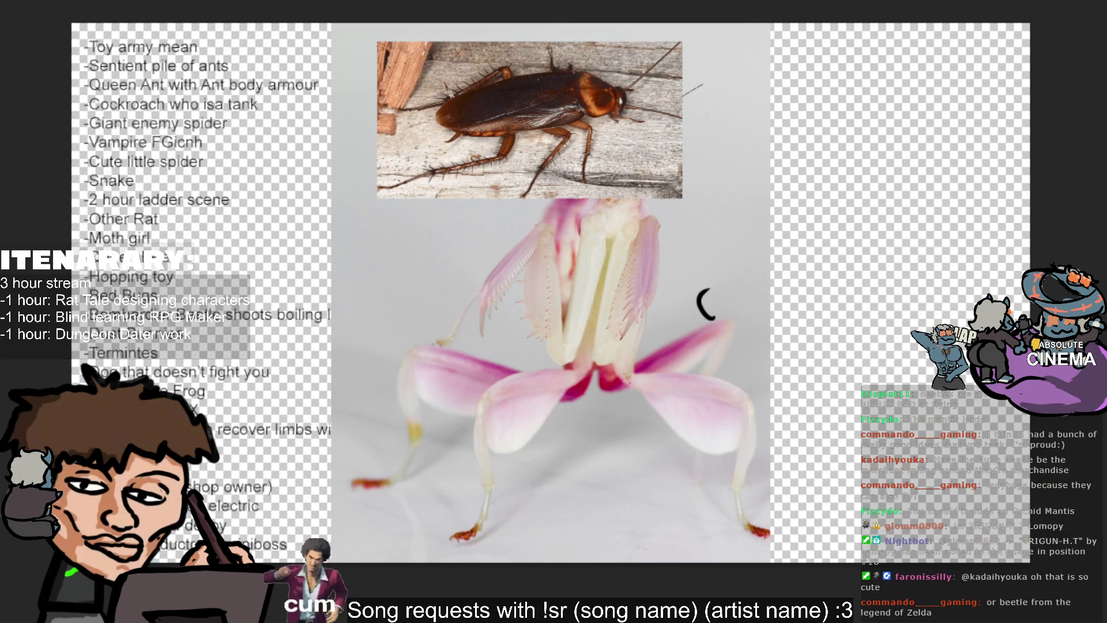
Shrink the orchid mantis photo and tuck it into the top-right corner of the canvas.
{"action": "left_click", "coordinate": [770, 303]}
{"action": "mouse_move", "coordinate": [771, 303]}
{"action": "left_mouse_down"}
{"action": "mouse_move", "coordinate": [470, 284]}
{"action": "mouse_move", "coordinate": [1011, 107]}
{"action": "left_mouse_up"}
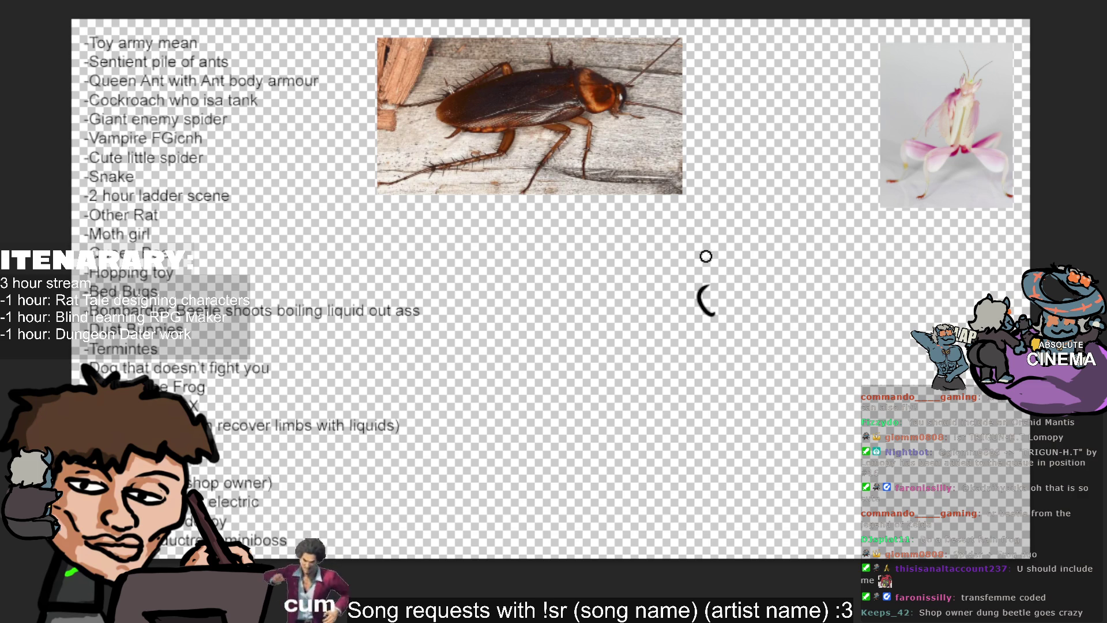
Sketch a second loop beside the C-shaped mark, undoing unwanted strokes along the way.
{"action": "left_click_drag", "start_coordinate": [697, 299], "coordinate": [724, 289]}
{"action": "key", "text": "ctrl+z"}
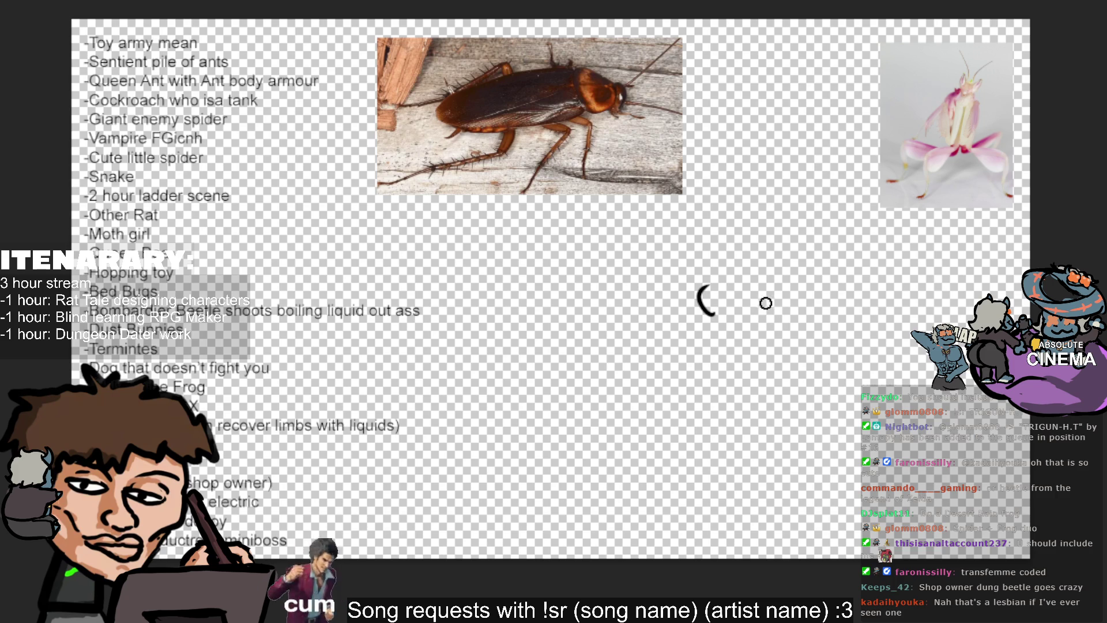
{"action": "left_click_drag", "start_coordinate": [736, 277], "coordinate": [740, 303]}
{"action": "key", "text": "ctrl+z"}
{"action": "key", "text": "ctrl+z"}
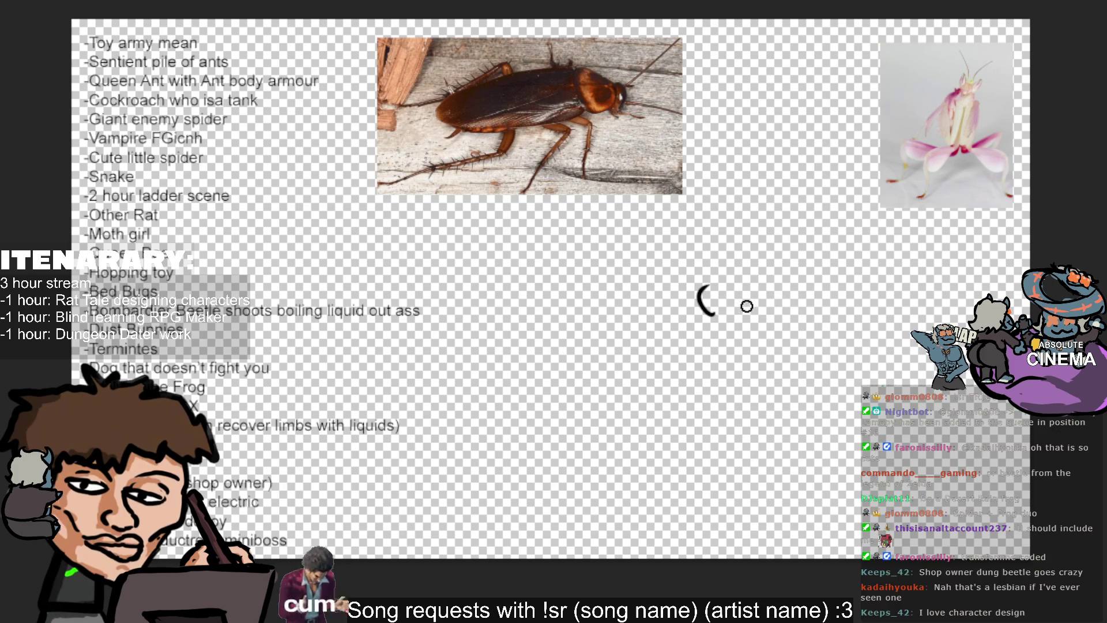
{"action": "mouse_move", "coordinate": [737, 288]}
{"action": "left_mouse_down"}
{"action": "mouse_move", "coordinate": [722, 298]}
{"action": "mouse_move", "coordinate": [753, 302]}
{"action": "mouse_move", "coordinate": [702, 294]}
{"action": "mouse_move", "coordinate": [705, 313]}
{"action": "mouse_move", "coordinate": [707, 301]}
{"action": "left_mouse_up"}
{"action": "key", "text": "ctrl+z"}
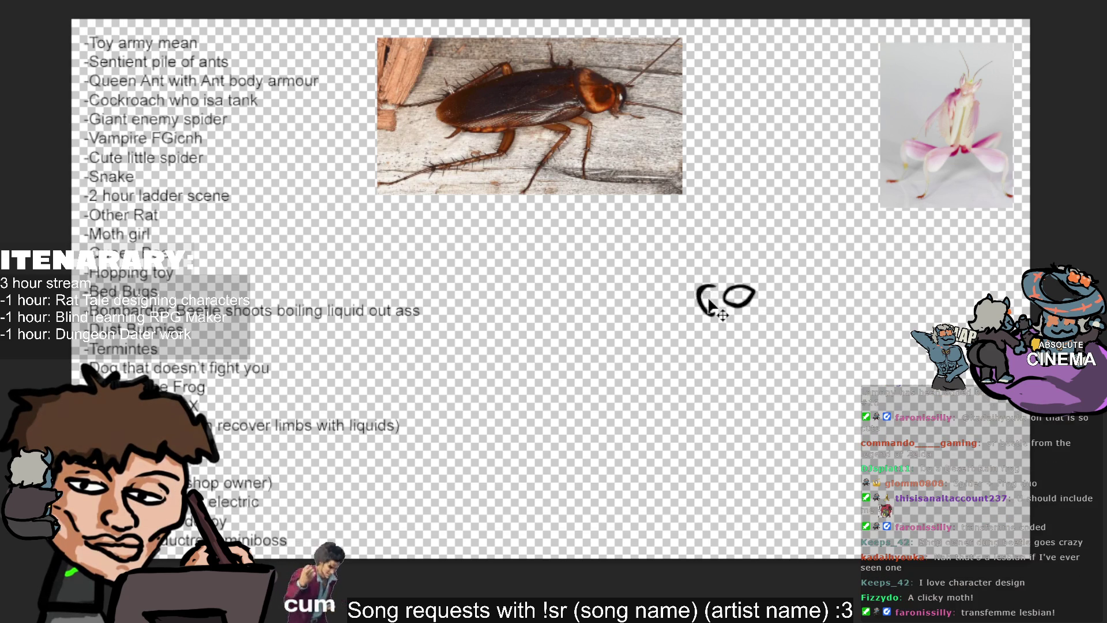
{"action": "key", "text": "ctrl+z"}
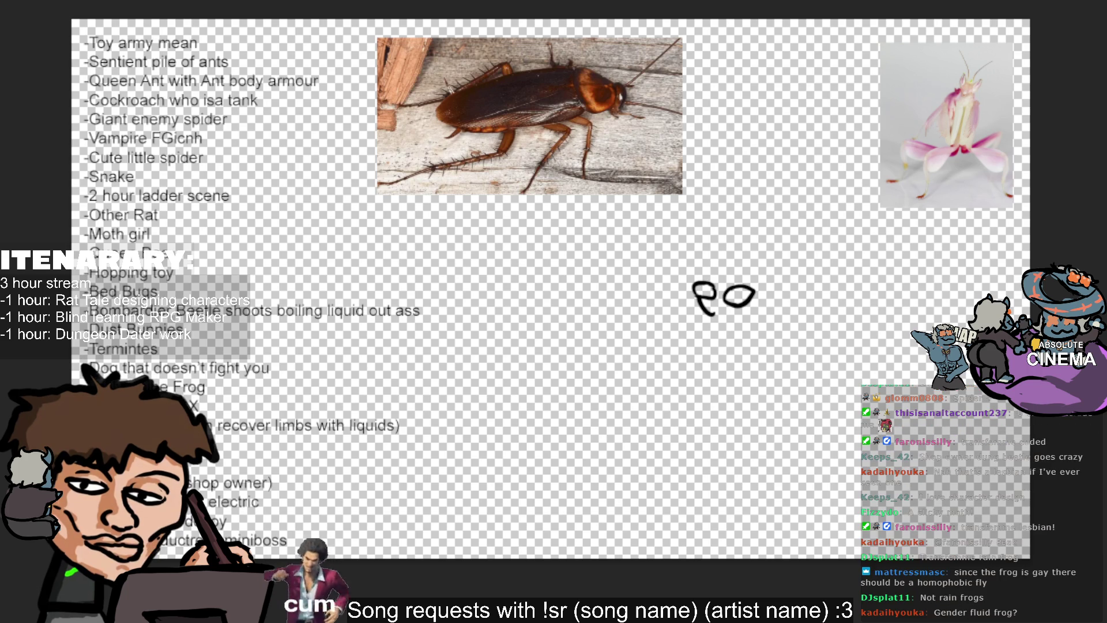
Add a tail and top-left curve to form a two-lobed insect head, then select the '2 hour ladder scene' entry.
{"action": "left_click_drag", "start_coordinate": [749, 298], "coordinate": [725, 315]}
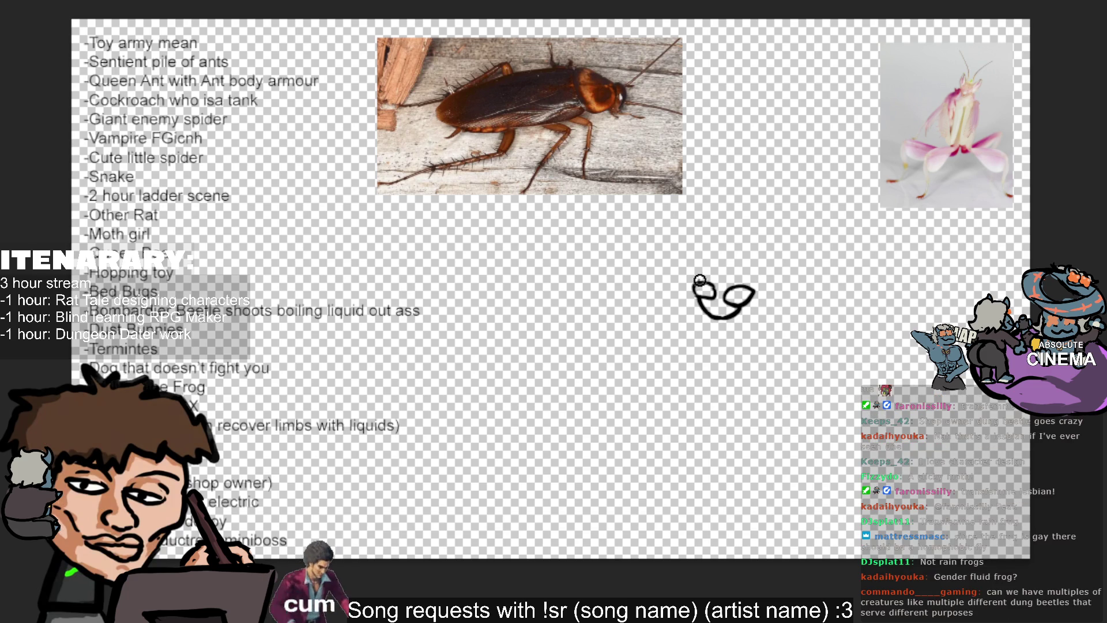
{"action": "mouse_move", "coordinate": [696, 287]}
{"action": "left_mouse_down"}
{"action": "mouse_move", "coordinate": [751, 279]}
{"action": "mouse_move", "coordinate": [735, 279]}
{"action": "left_mouse_up"}
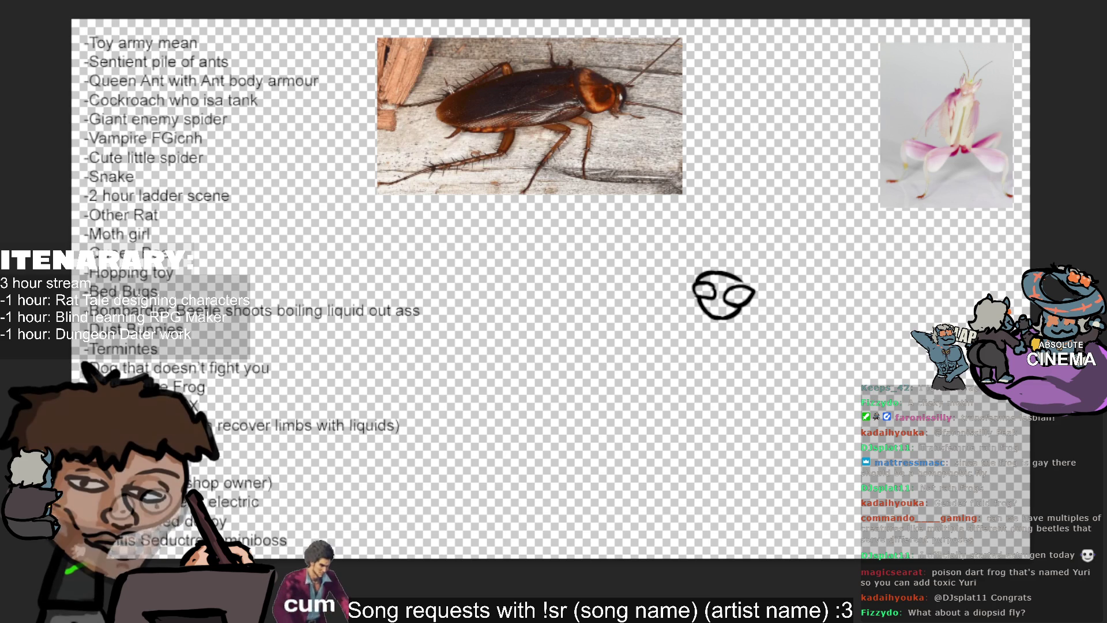
{"action": "mouse_move", "coordinate": [235, 195]}
{"action": "left_mouse_down"}
{"action": "mouse_move", "coordinate": [147, 215]}
{"action": "mouse_move", "coordinate": [90, 189]}
{"action": "left_mouse_up"}
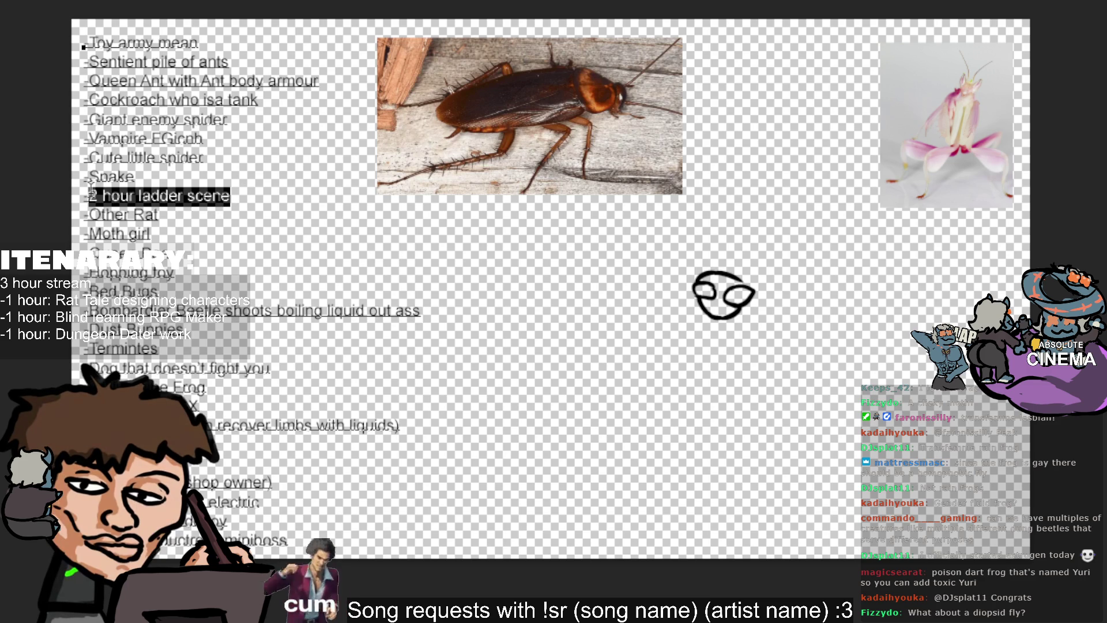
Replace '2 hour ladder scene' with 'Poison dart frog toxi yuri' and finish editing the list.
{"action": "key", "text": "BackSpace"}
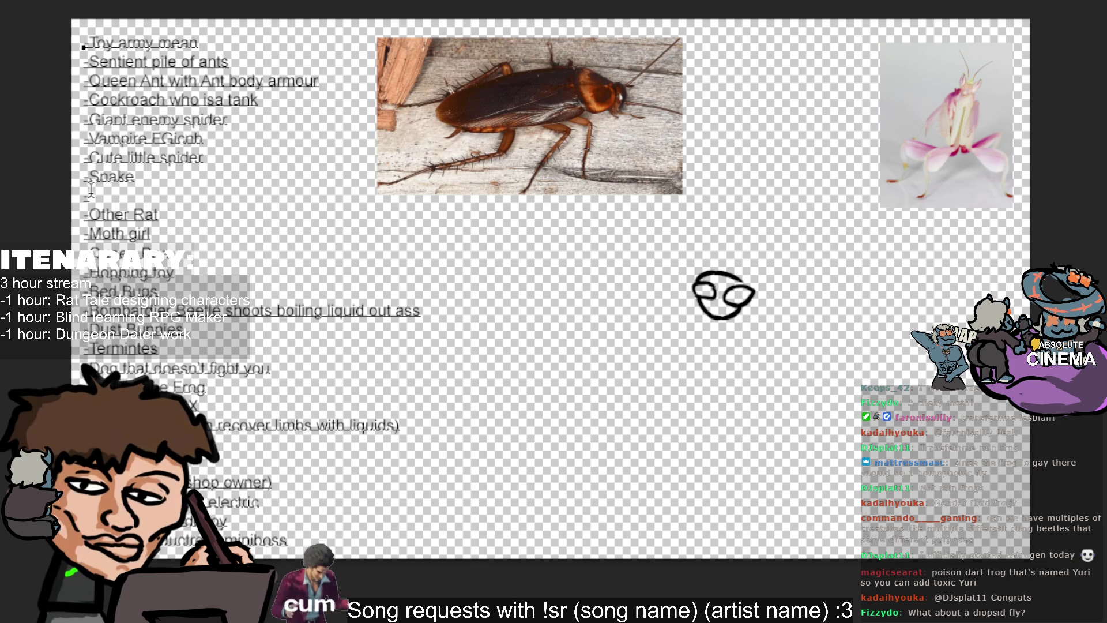
{"action": "type", "text": "Dson dart frog"}
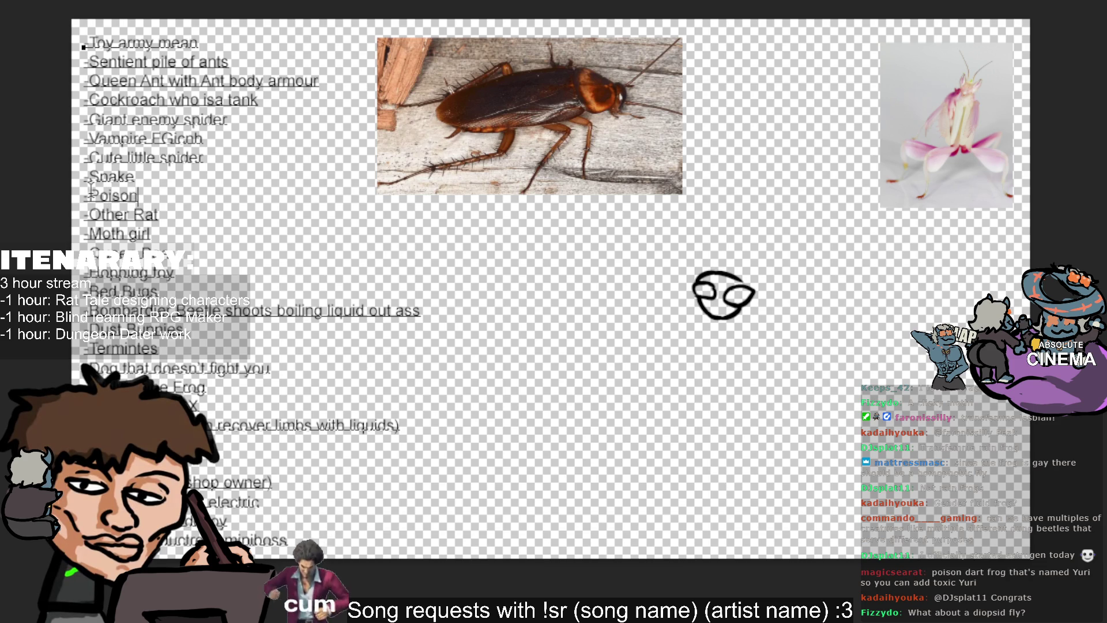
{"action": "type", "text": " toxi yuri"}
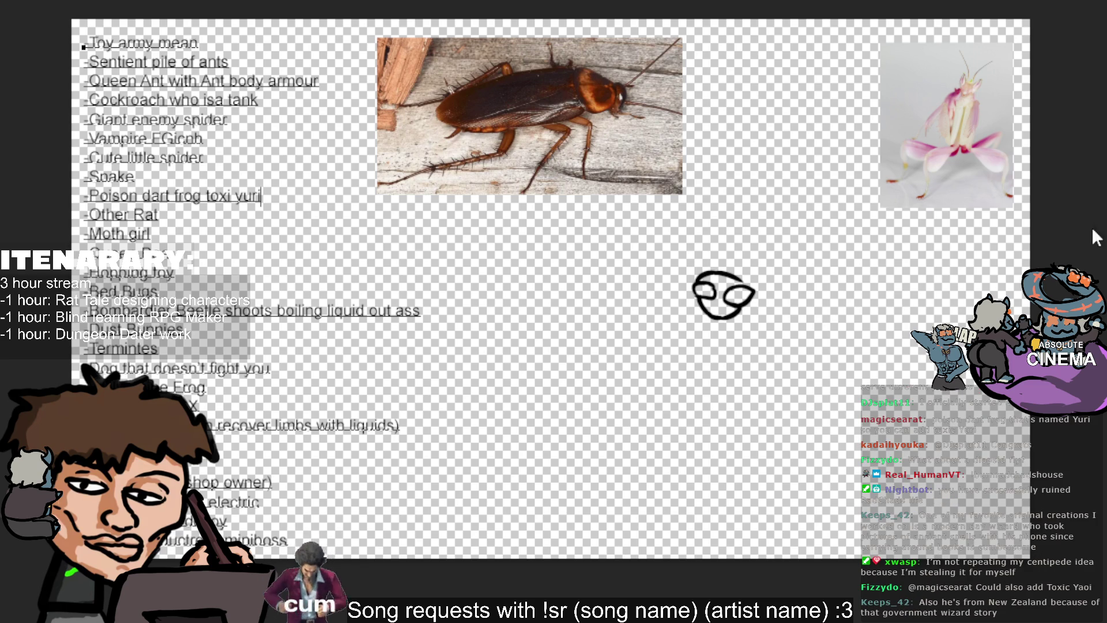
{"action": "key", "text": "Escape"}
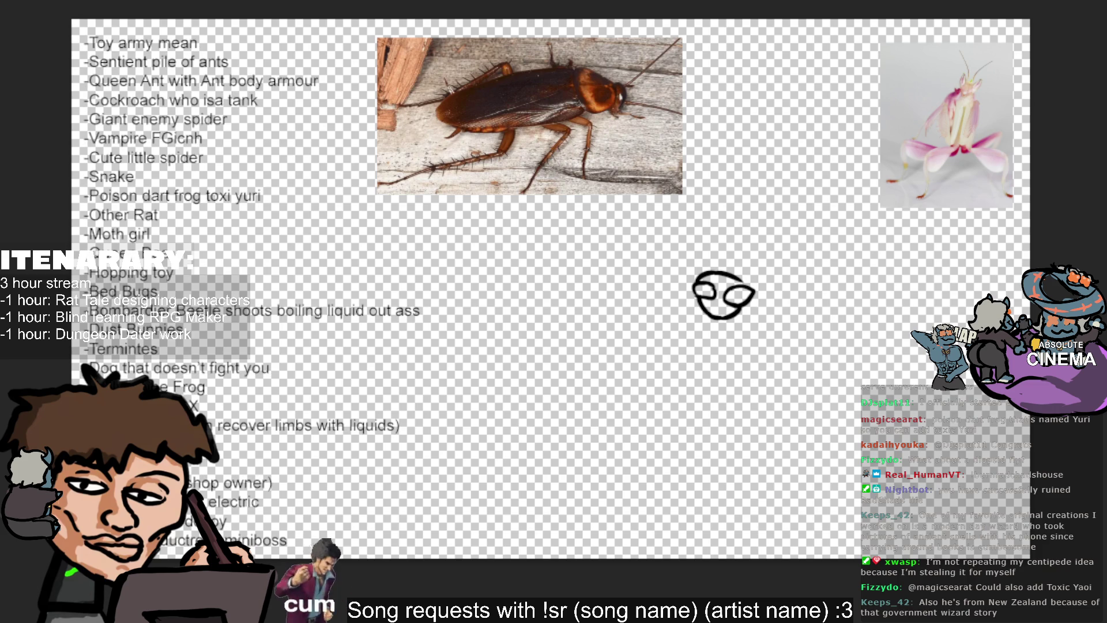
{"action": "key", "text": "alt+Tab"}
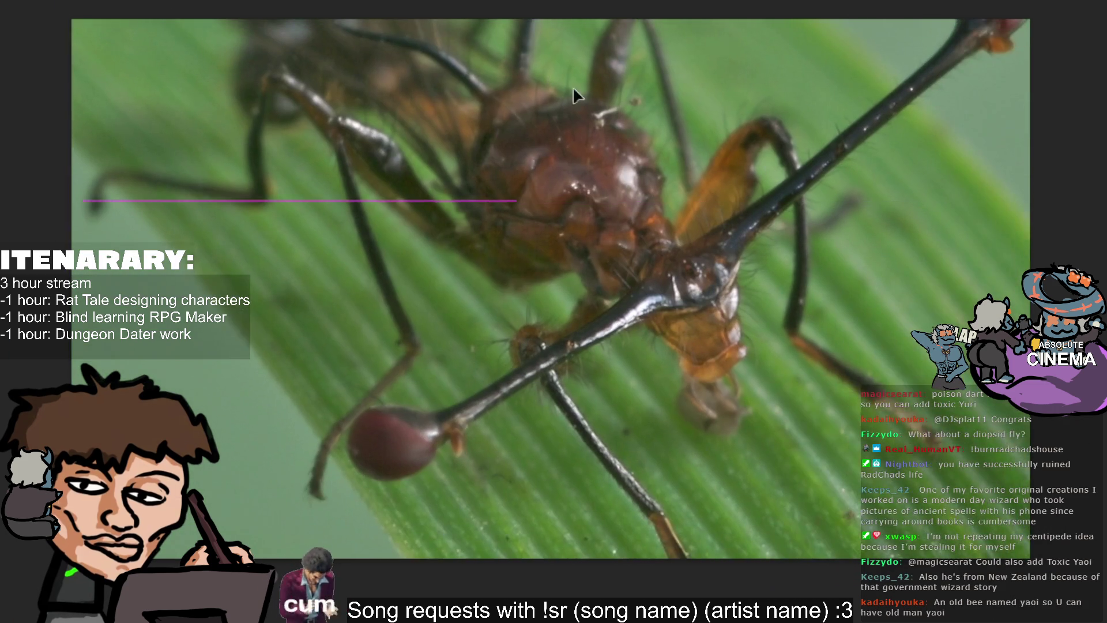
{"action": "scroll", "coordinate": [485, 542], "scroll_direction": "down", "scroll_amount": 3}
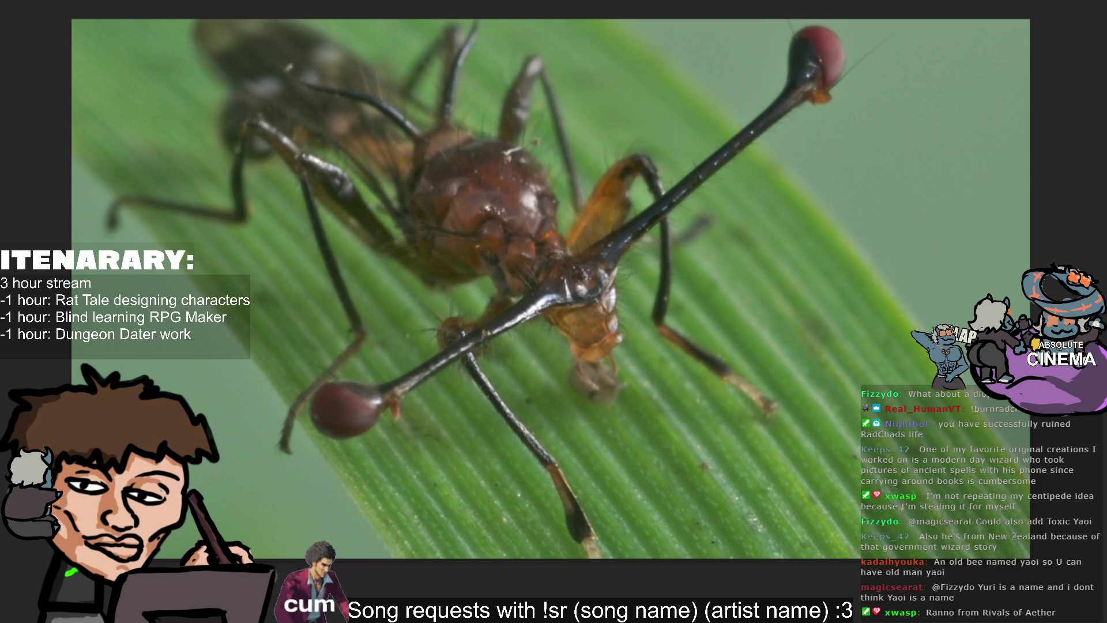
{"action": "key", "text": "alt+Tab"}
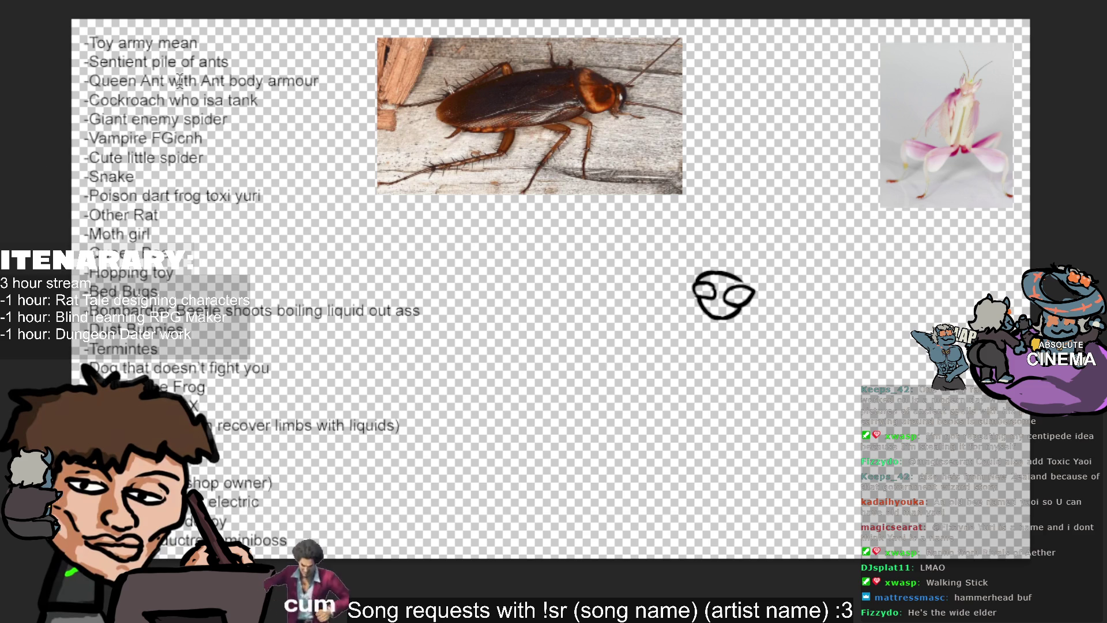
Move the bug list text box slightly higher on the canvas.
{"action": "left_click", "coordinate": [307, 537]}
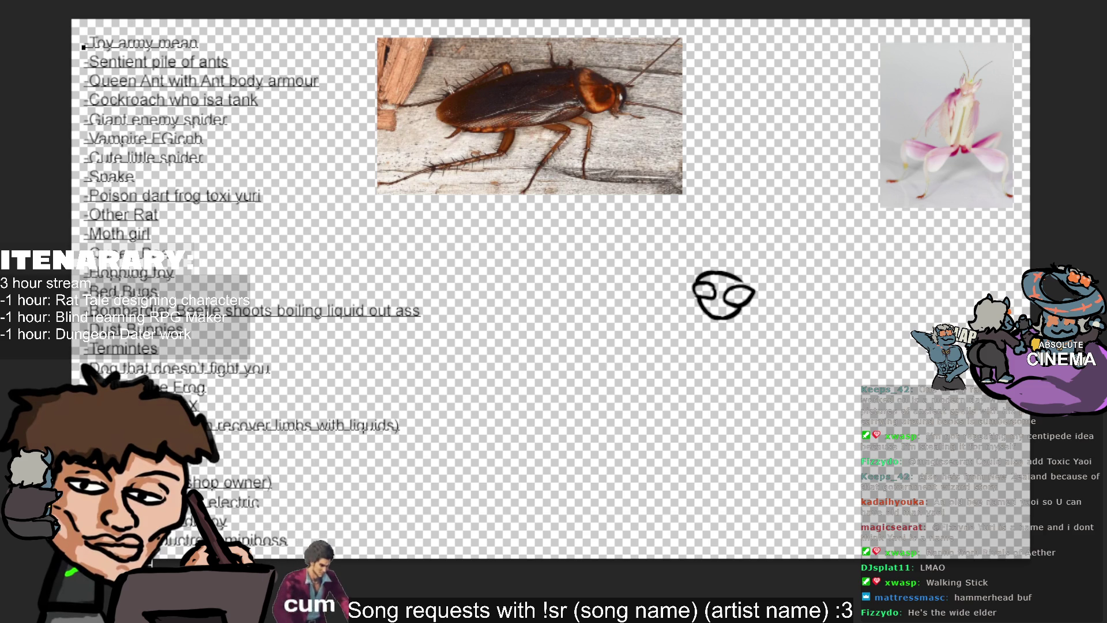
{"action": "left_click_drag", "start_coordinate": [219, 50], "coordinate": [219, 35]}
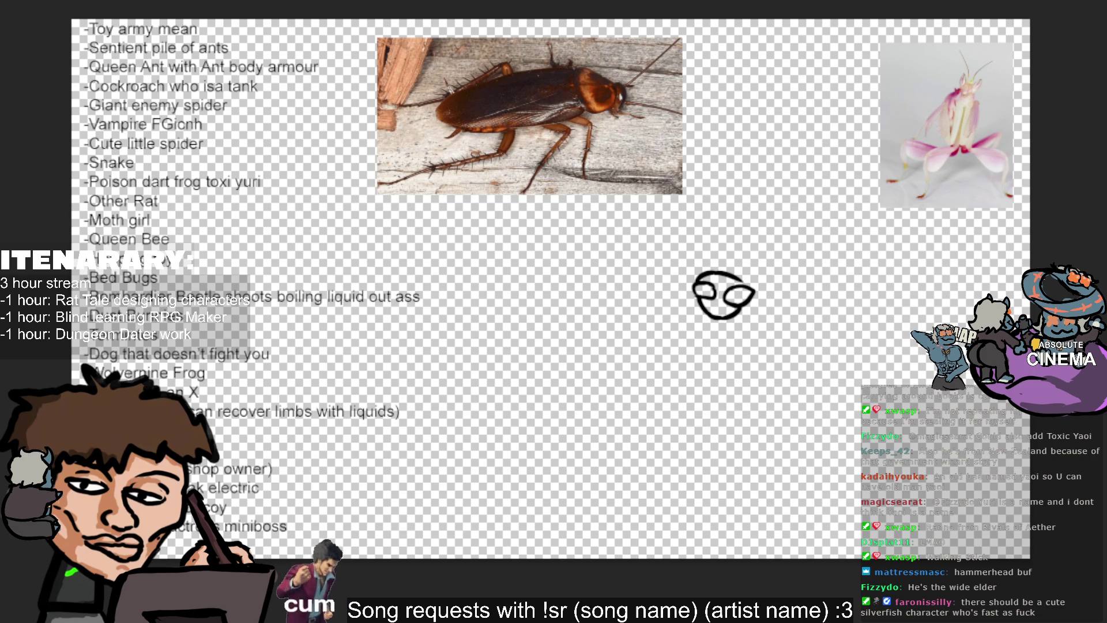
{"action": "key", "text": "ctrl+z"}
{"action": "key", "text": "ctrl+shift+z"}
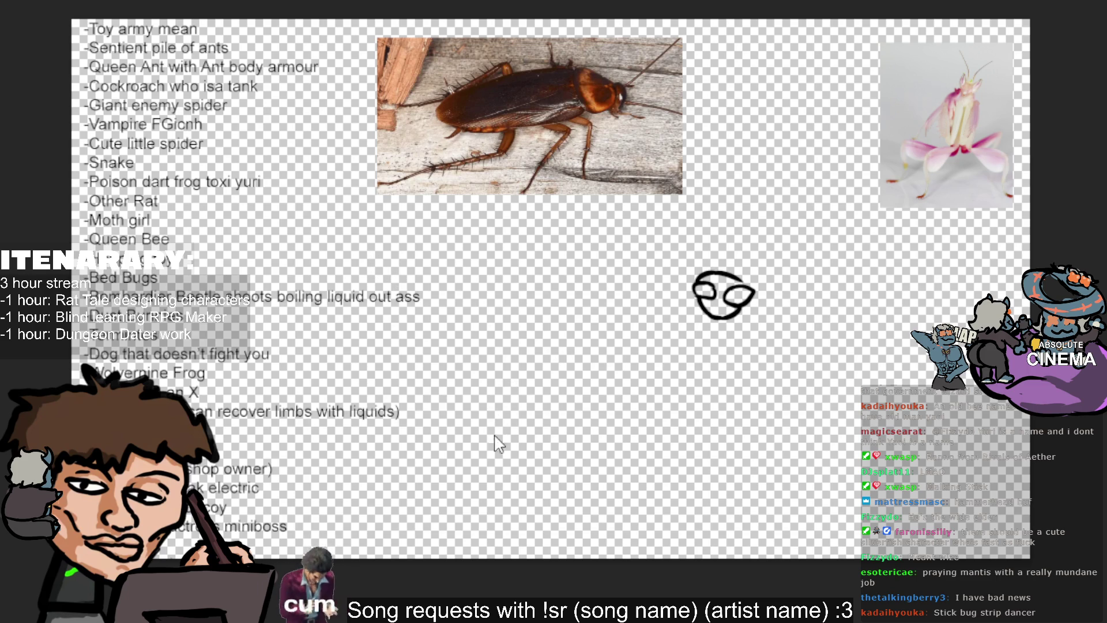
Scale the bug list down to a more compact size and redraw the doodle's eyes slanted.
{"action": "left_click", "coordinate": [377, 272]}
{"action": "left_click_drag", "start_coordinate": [414, 296], "coordinate": [353, 276]}
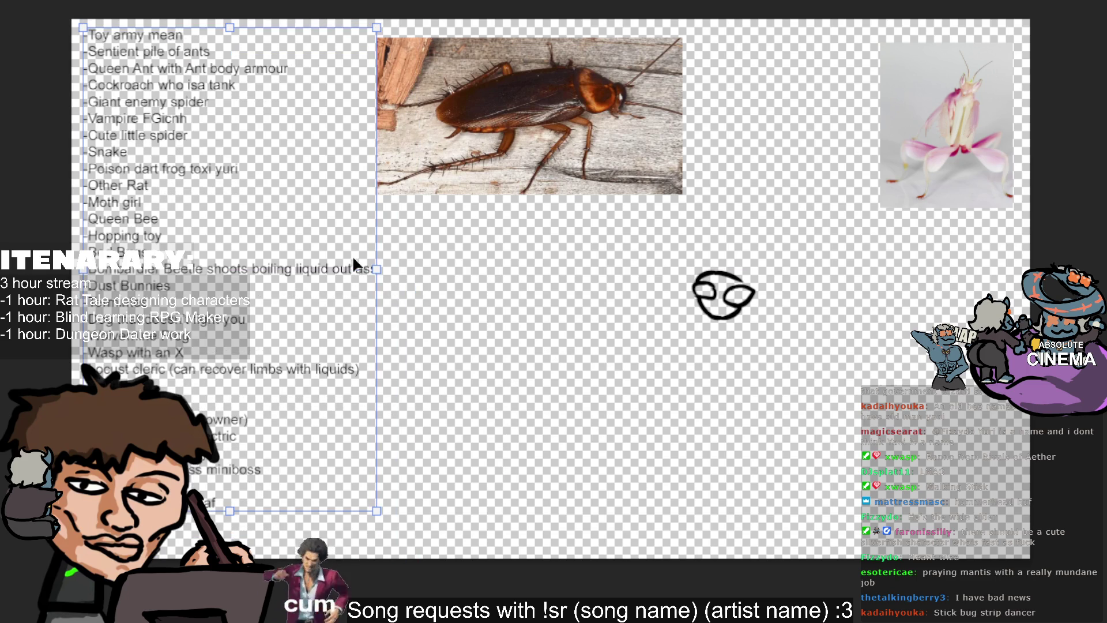
{"action": "left_click", "coordinate": [537, 367]}
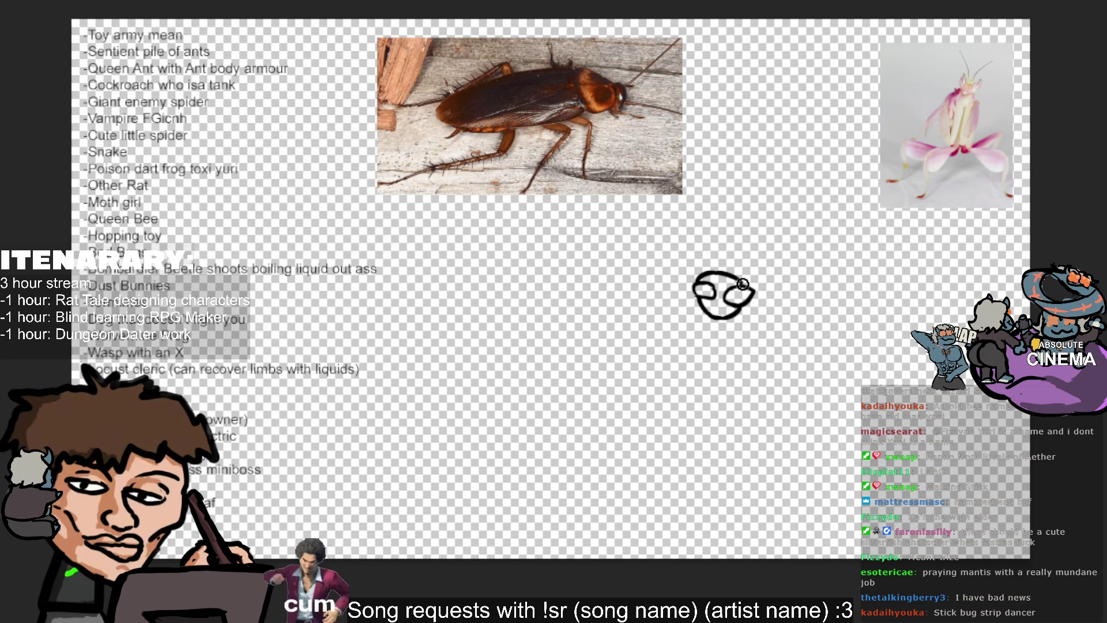
{"action": "mouse_move", "coordinate": [754, 287]}
{"action": "left_mouse_down"}
{"action": "mouse_move", "coordinate": [697, 296]}
{"action": "mouse_move", "coordinate": [701, 308]}
{"action": "mouse_move", "coordinate": [738, 317]}
{"action": "left_mouse_up"}
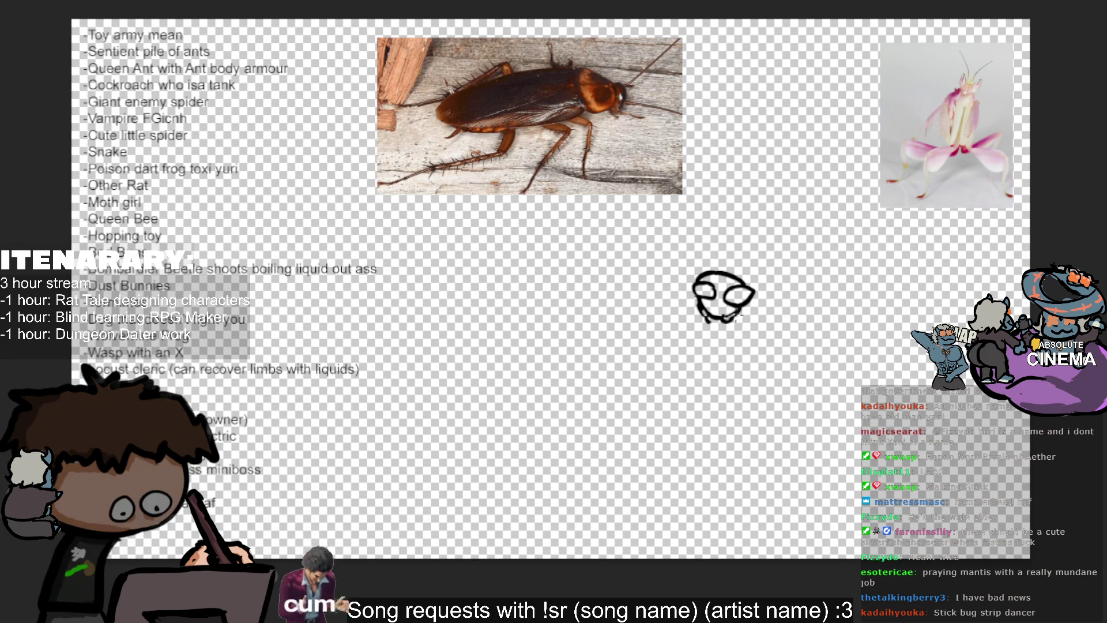
Draw the up-left antenna and, after two undone attempts, a shorter up-right antenna.
{"action": "left_click_drag", "start_coordinate": [701, 276], "coordinate": [643, 208]}
{"action": "left_click_drag", "start_coordinate": [724, 290], "coordinate": [842, 244]}
{"action": "key", "text": "ctrl+z"}
{"action": "left_click_drag", "start_coordinate": [735, 290], "coordinate": [822, 267]}
{"action": "key", "text": "ctrl+z"}
{"action": "mouse_move", "coordinate": [732, 289]}
{"action": "left_mouse_down"}
{"action": "mouse_move", "coordinate": [794, 222]}
{"action": "mouse_move", "coordinate": [805, 327]}
{"action": "left_mouse_up"}
Extend the left antenna further out, redrawing it slightly lower after an undo.
{"action": "left_click_drag", "start_coordinate": [662, 216], "coordinate": [601, 184]}
{"action": "key", "text": "ctrl+z"}
{"action": "left_click_drag", "start_coordinate": [675, 229], "coordinate": [607, 198]}
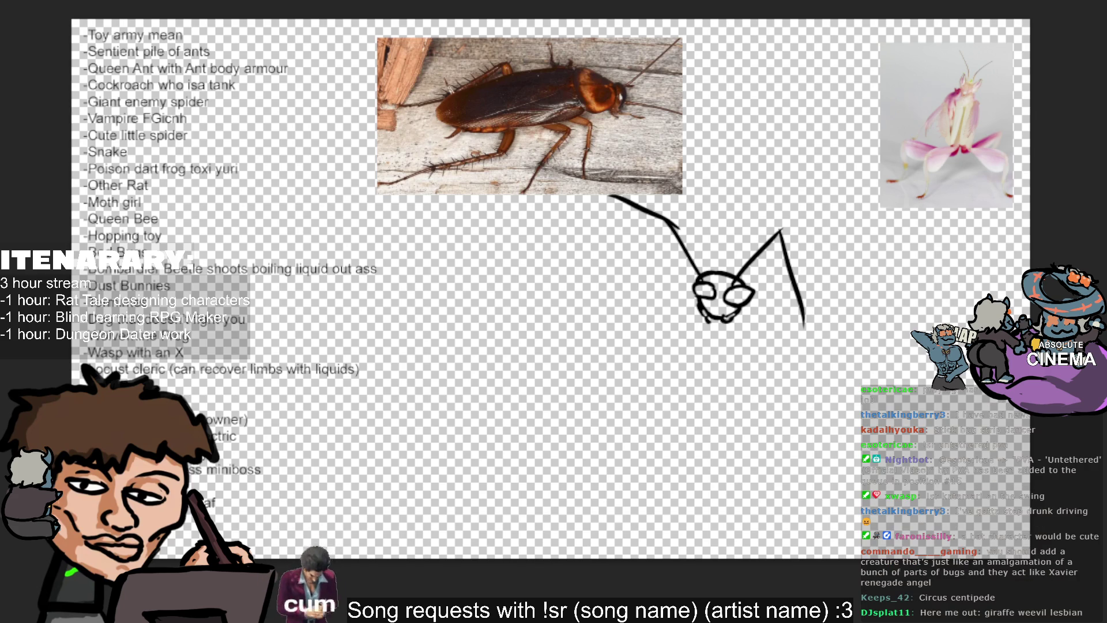
{"action": "key", "text": "v"}
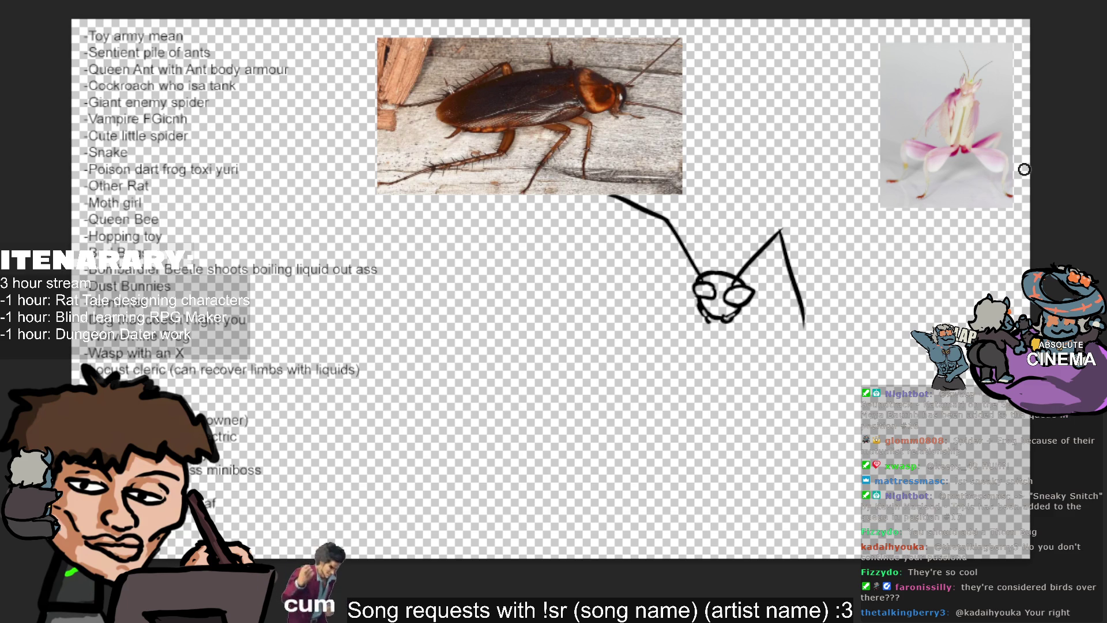
Sketch a curve beside the head and a first line running down from it.
{"action": "left_click_drag", "start_coordinate": [687, 370], "coordinate": [690, 298]}
{"action": "key", "text": "ctrl+z"}
{"action": "left_click_drag", "start_coordinate": [699, 405], "coordinate": [690, 344]}
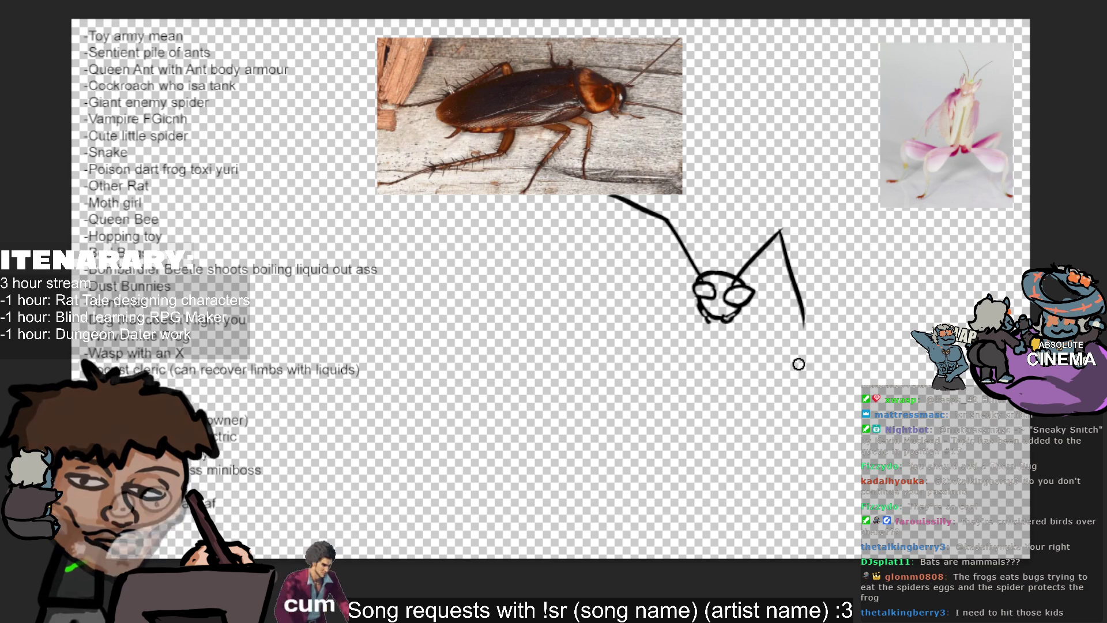
{"action": "mouse_move", "coordinate": [742, 318]}
{"action": "left_mouse_down"}
{"action": "mouse_move", "coordinate": [758, 346]}
{"action": "mouse_move", "coordinate": [754, 374]}
{"action": "left_mouse_up"}
{"action": "key", "text": "ctrl+z"}
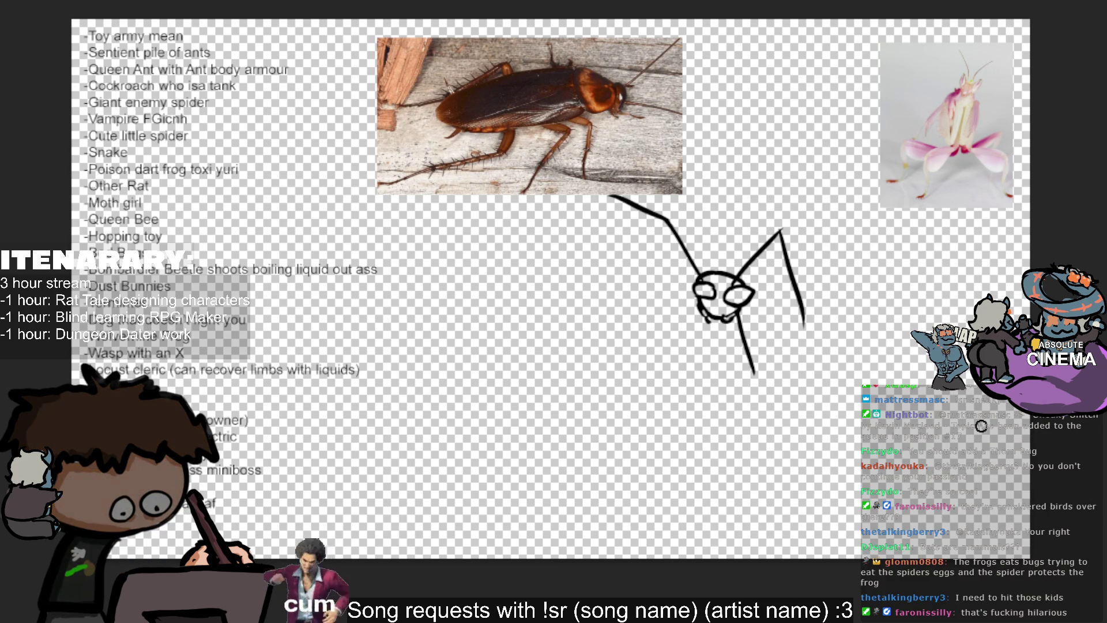
{"action": "key", "text": "ctrl+z"}
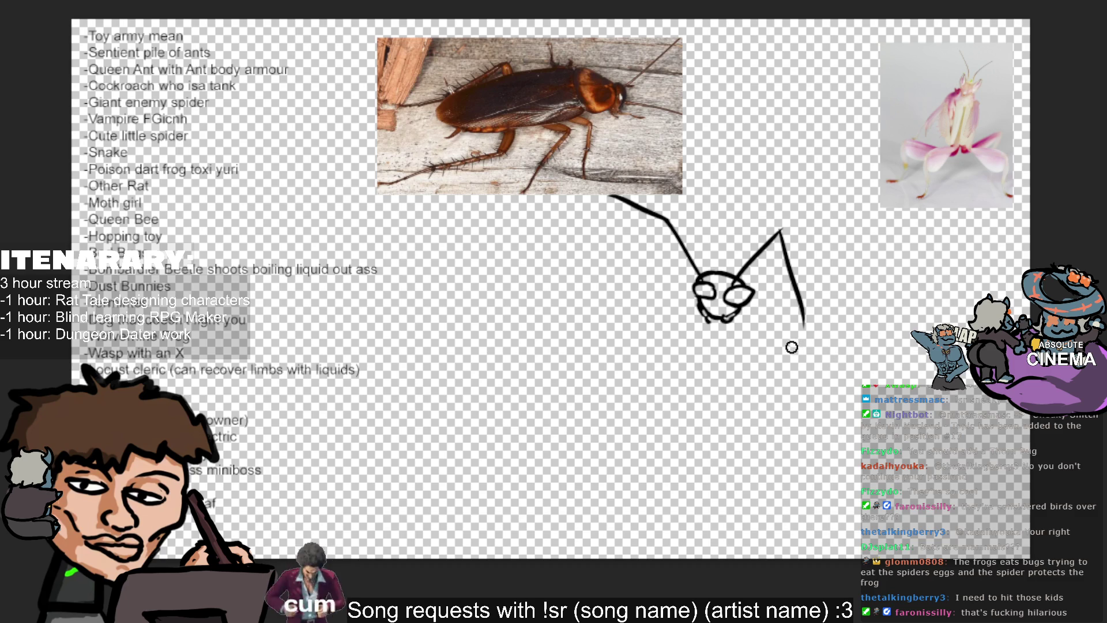
{"action": "left_click_drag", "start_coordinate": [735, 307], "coordinate": [757, 395]}
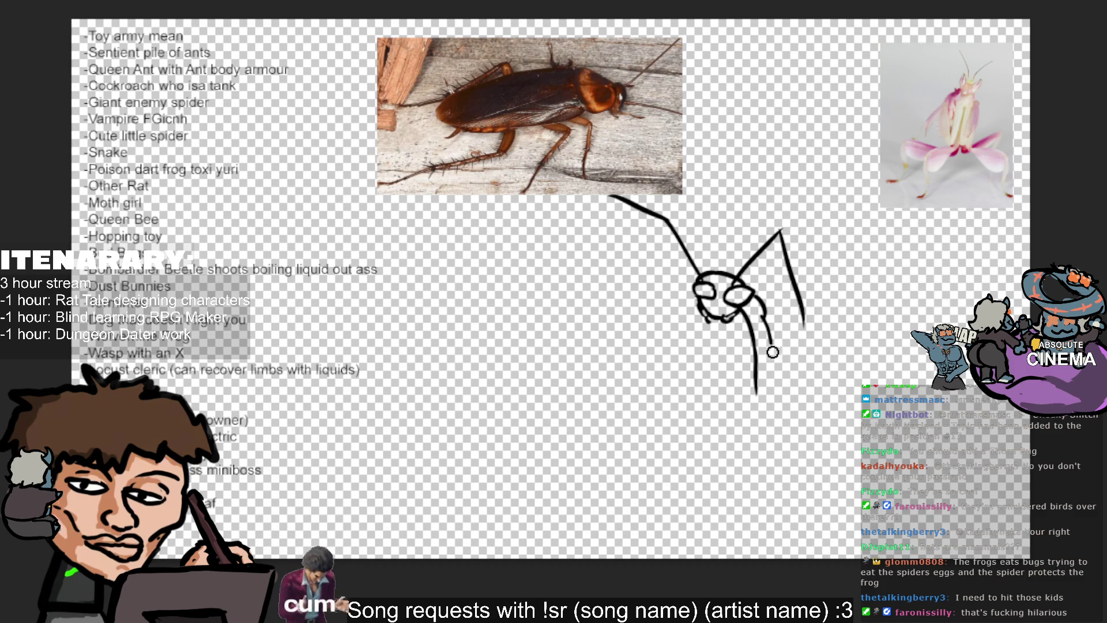
Try a down-right line and short curve, then draw an arc over the top of the head.
{"action": "left_click_drag", "start_coordinate": [758, 309], "coordinate": [788, 341]}
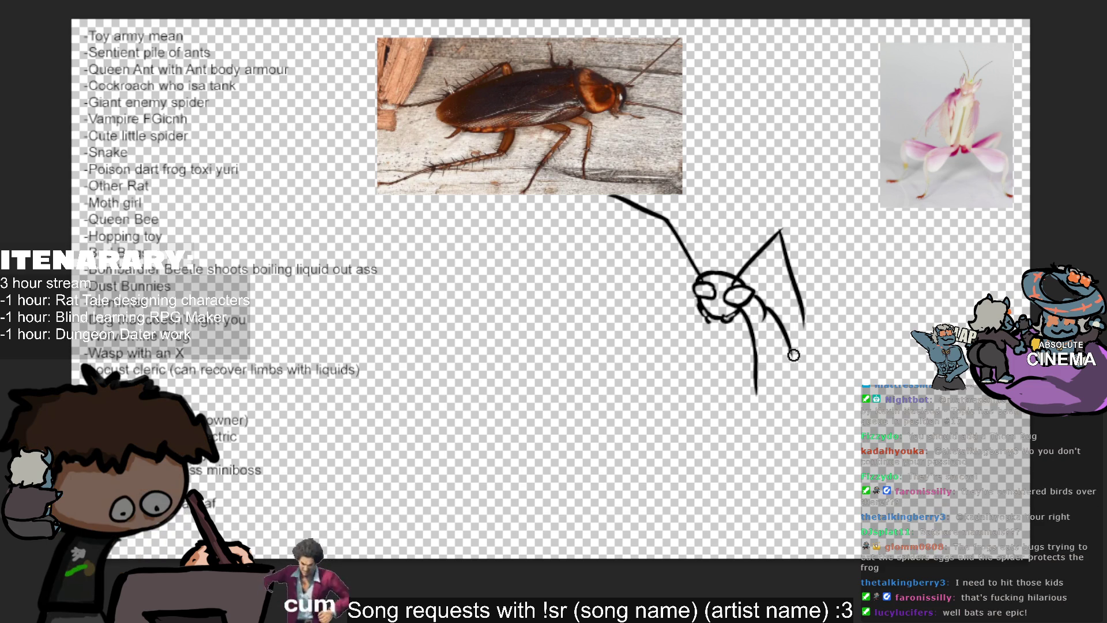
{"action": "key", "text": "ctrl+z"}
{"action": "left_click_drag", "start_coordinate": [758, 303], "coordinate": [767, 321]}
{"action": "key", "text": "ctrl+z"}
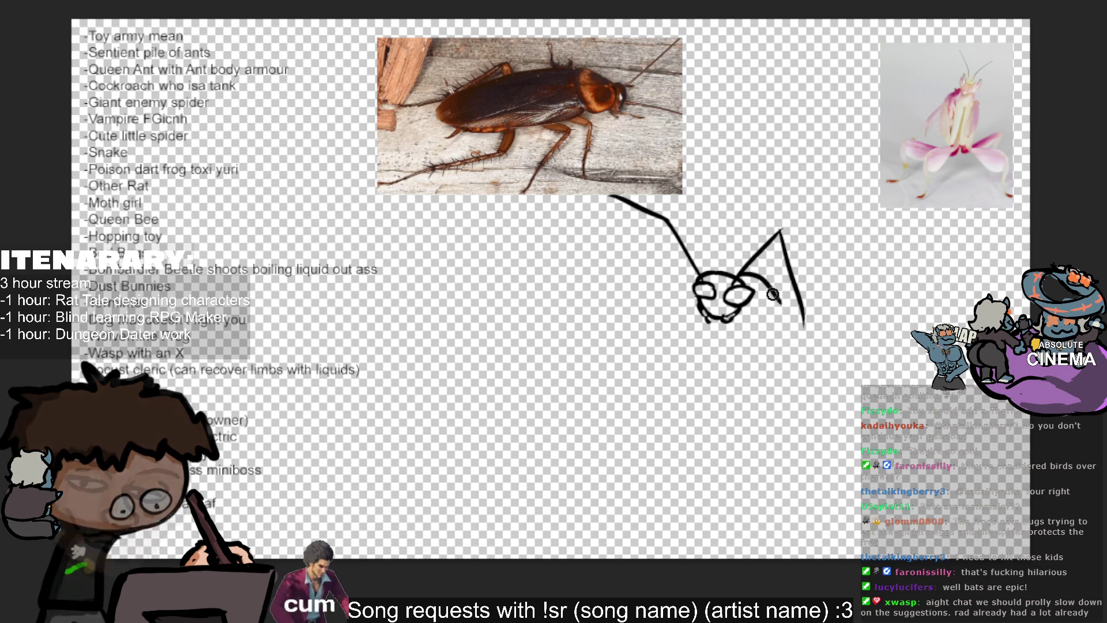
{"action": "mouse_move", "coordinate": [696, 286]}
{"action": "left_mouse_down"}
{"action": "mouse_move", "coordinate": [744, 258]}
{"action": "mouse_move", "coordinate": [783, 294]}
{"action": "mouse_move", "coordinate": [782, 312]}
{"action": "left_mouse_up"}
{"action": "key", "text": "ctrl+z"}
Redraw the body line below the head repeatedly until a longer curving stroke remains.
{"action": "left_click_drag", "start_coordinate": [716, 327], "coordinate": [723, 390]}
{"action": "key", "text": "ctrl+z"}
{"action": "mouse_move", "coordinate": [716, 325]}
{"action": "left_mouse_down"}
{"action": "mouse_move", "coordinate": [722, 389]}
{"action": "mouse_move", "coordinate": [718, 343]}
{"action": "mouse_move", "coordinate": [695, 433]}
{"action": "left_mouse_up"}
{"action": "key", "text": "ctrl+z"}
{"action": "key", "text": "ctrl+z"}
{"action": "left_click_drag", "start_coordinate": [718, 315], "coordinate": [703, 422]}
{"action": "key", "text": "ctrl+z"}
{"action": "left_click_drag", "start_coordinate": [719, 330], "coordinate": [702, 429]}
{"action": "key", "text": "ctrl+z"}
{"action": "left_click_drag", "start_coordinate": [716, 320], "coordinate": [711, 385]}
{"action": "key", "text": "ctrl+z"}
{"action": "left_click_drag", "start_coordinate": [717, 318], "coordinate": [733, 412]}
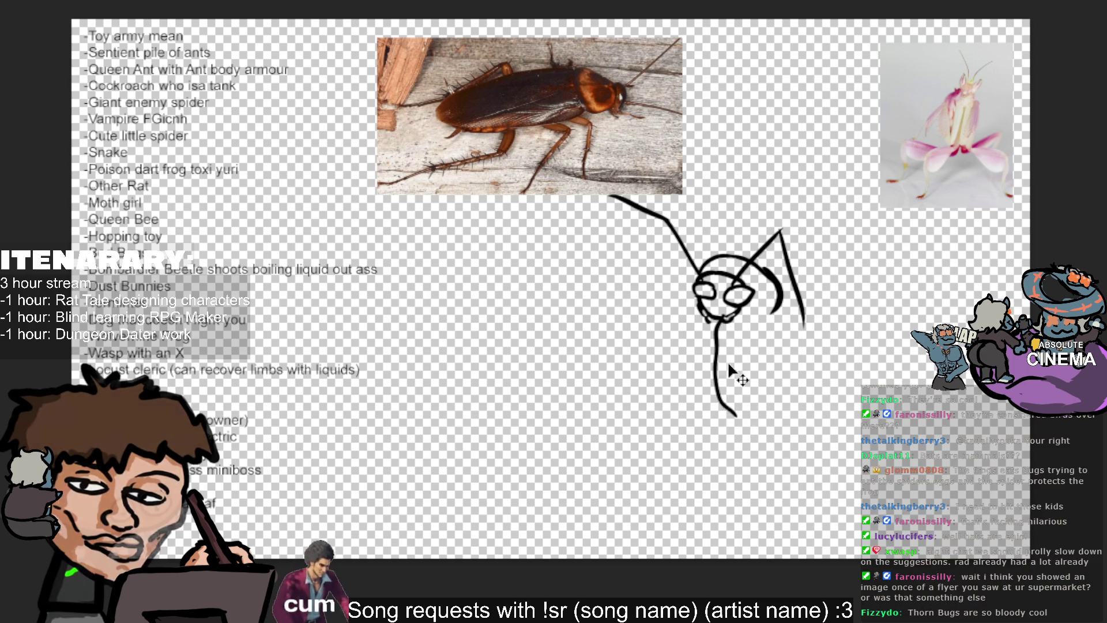
Replace the body line with a curved one starting from the head.
{"action": "key", "text": "ctrl+z"}
{"action": "left_click_drag", "start_coordinate": [718, 319], "coordinate": [759, 426]}
{"action": "key", "text": "ctrl+z"}
{"action": "mouse_move", "coordinate": [716, 318]}
{"action": "left_mouse_down"}
{"action": "mouse_move", "coordinate": [789, 448]}
{"action": "mouse_move", "coordinate": [758, 317]}
{"action": "left_mouse_up"}
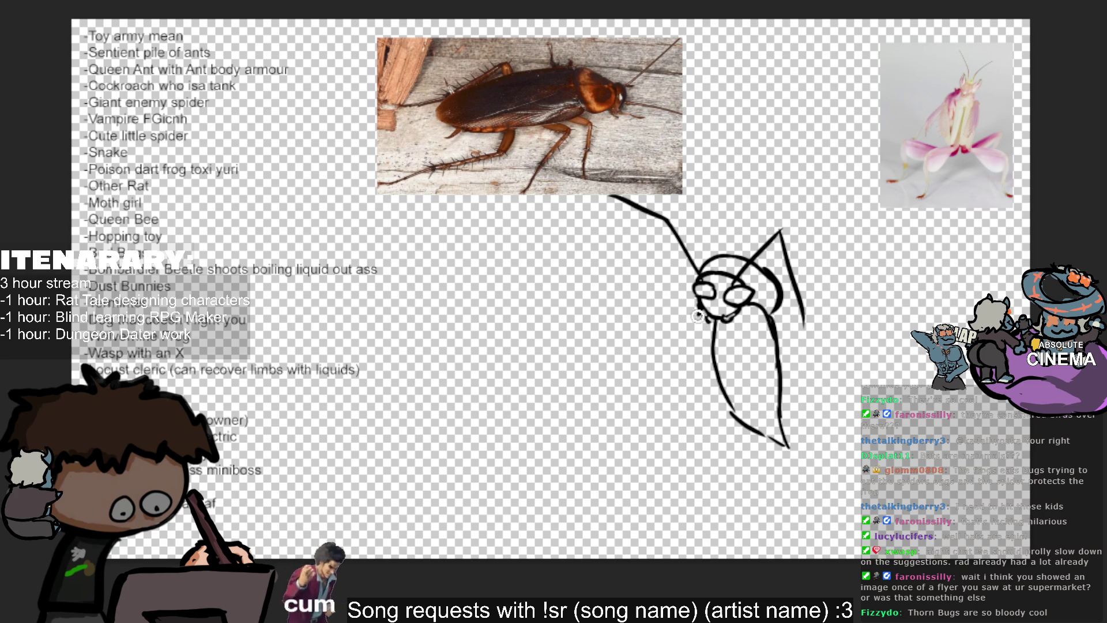
Outline the left side of the body, ending it in a hook.
{"action": "left_click_drag", "start_coordinate": [697, 319], "coordinate": [692, 375]}
{"action": "key", "text": "ctrl+z"}
{"action": "left_click_drag", "start_coordinate": [698, 322], "coordinate": [696, 417]}
{"action": "key", "text": "ctrl+z"}
{"action": "mouse_move", "coordinate": [696, 345]}
{"action": "left_mouse_down"}
{"action": "mouse_move", "coordinate": [666, 420]}
{"action": "mouse_move", "coordinate": [710, 419]}
{"action": "left_mouse_up"}
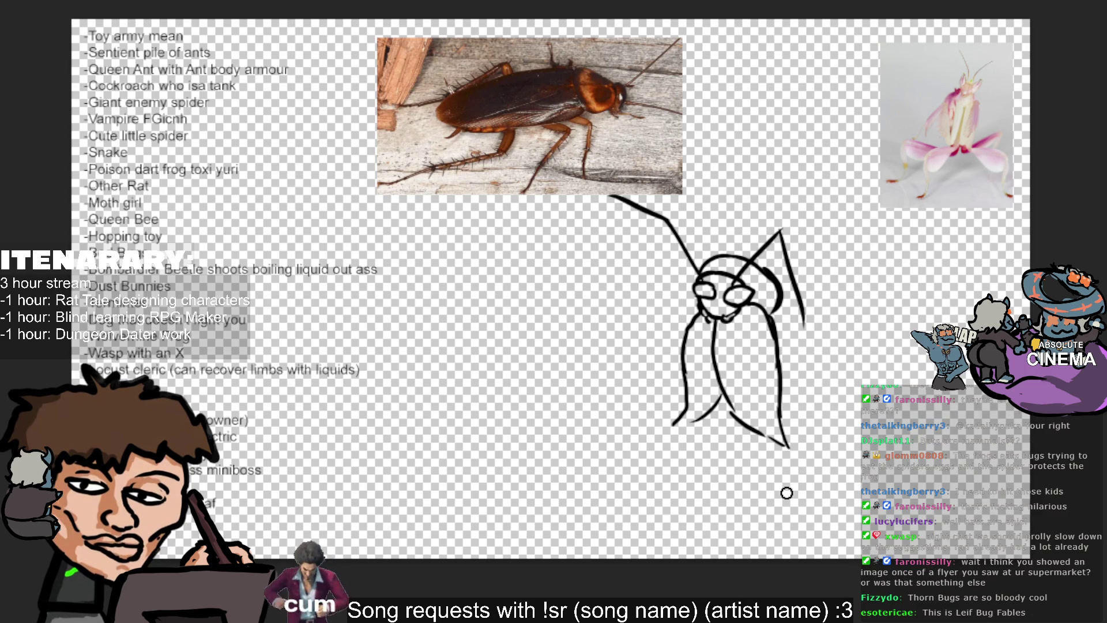
Add a thick stroke at the body's bottom-left and an ink stroke on the head's right side.
{"action": "left_click_drag", "start_coordinate": [723, 403], "coordinate": [670, 425]}
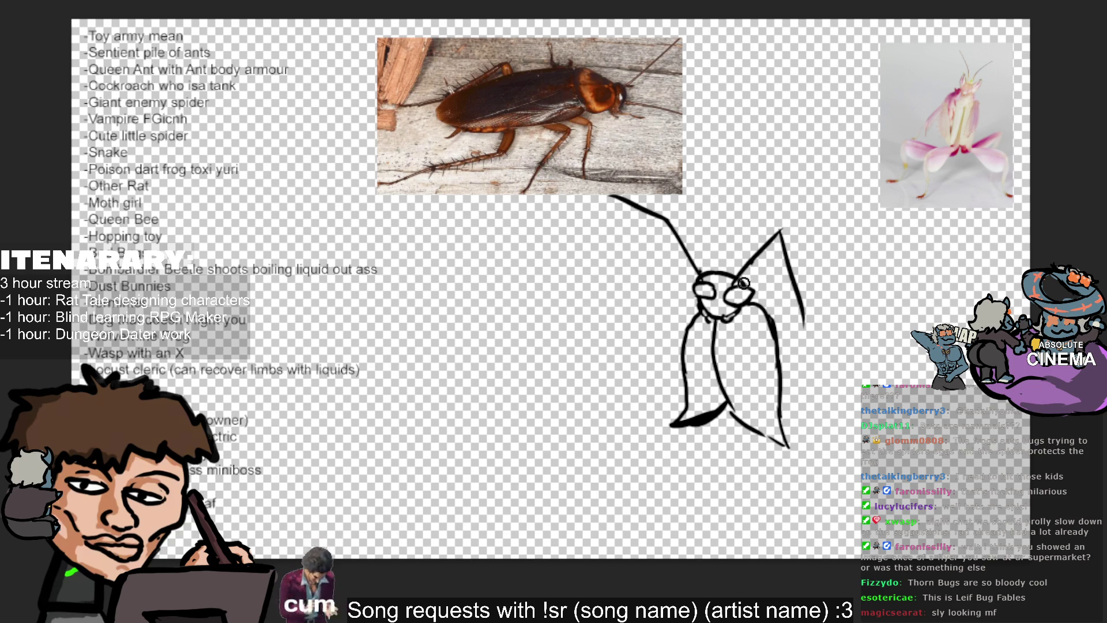
{"action": "left_click_drag", "start_coordinate": [735, 277], "coordinate": [761, 306]}
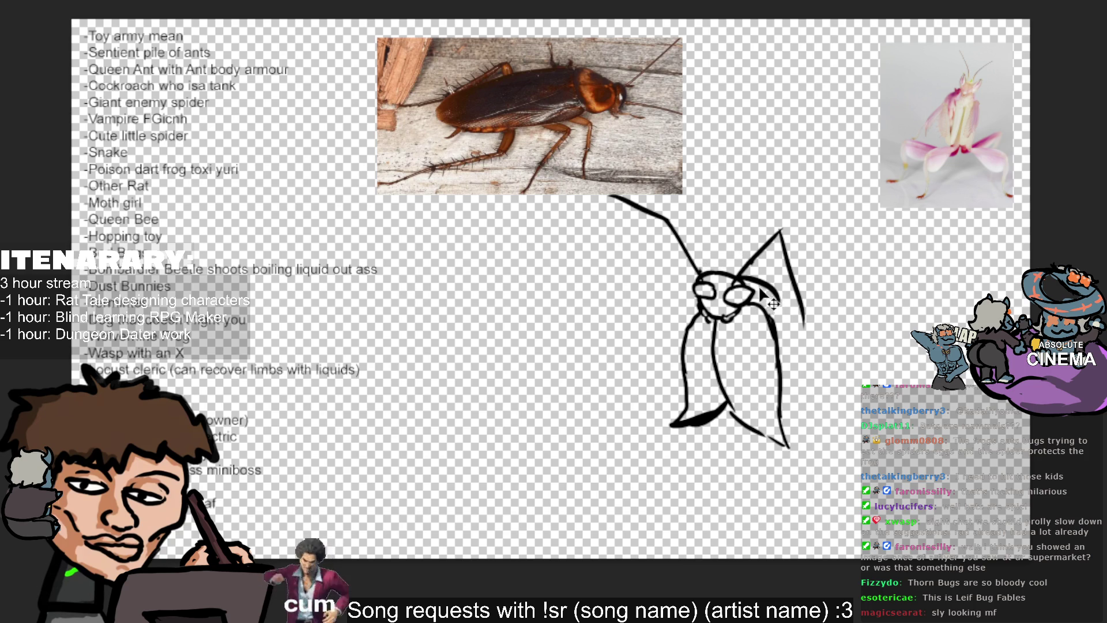
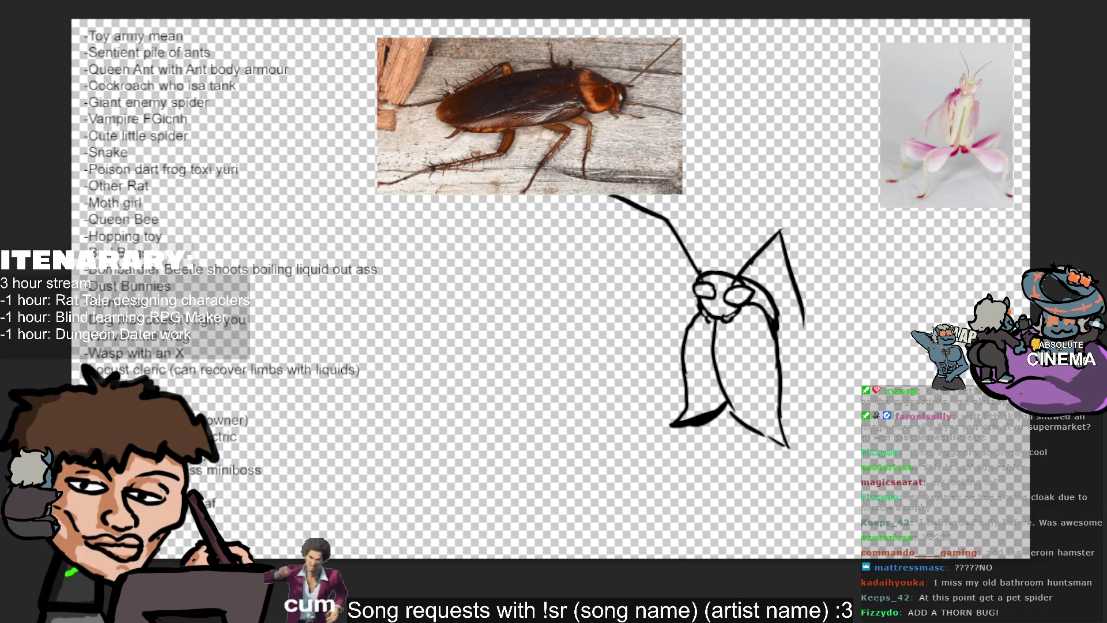
Sketch leg strokes and a foot beneath the cockroach body, erasing a stray stroke tail.
{"action": "left_click_drag", "start_coordinate": [710, 421], "coordinate": [697, 443]}
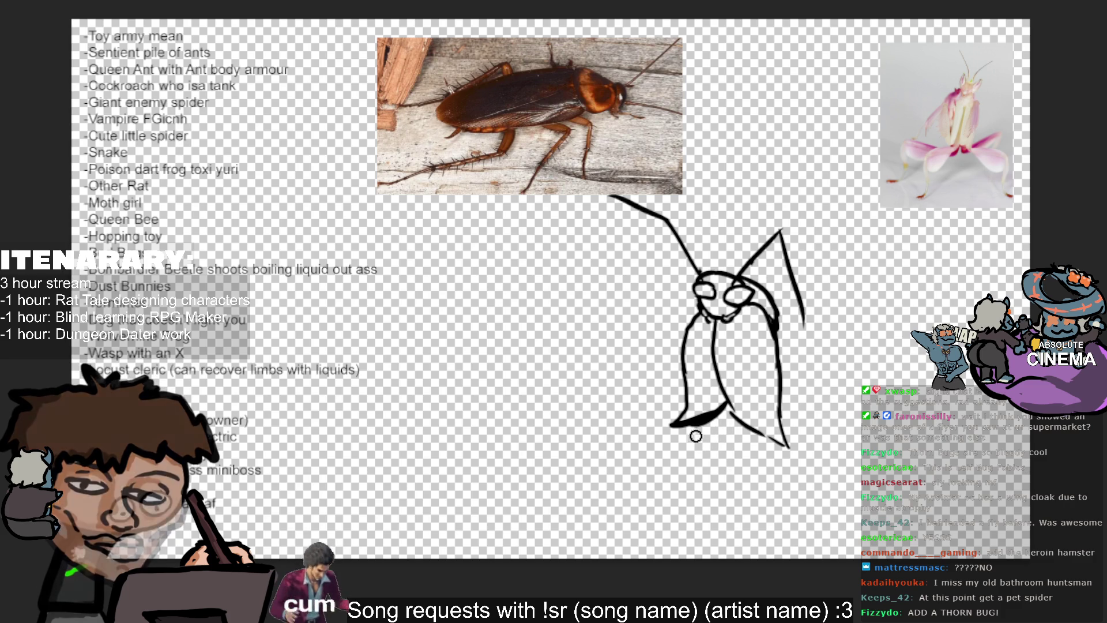
{"action": "mouse_move", "coordinate": [701, 428]}
{"action": "left_mouse_down"}
{"action": "mouse_move", "coordinate": [683, 464]}
{"action": "mouse_move", "coordinate": [724, 438]}
{"action": "left_mouse_up"}
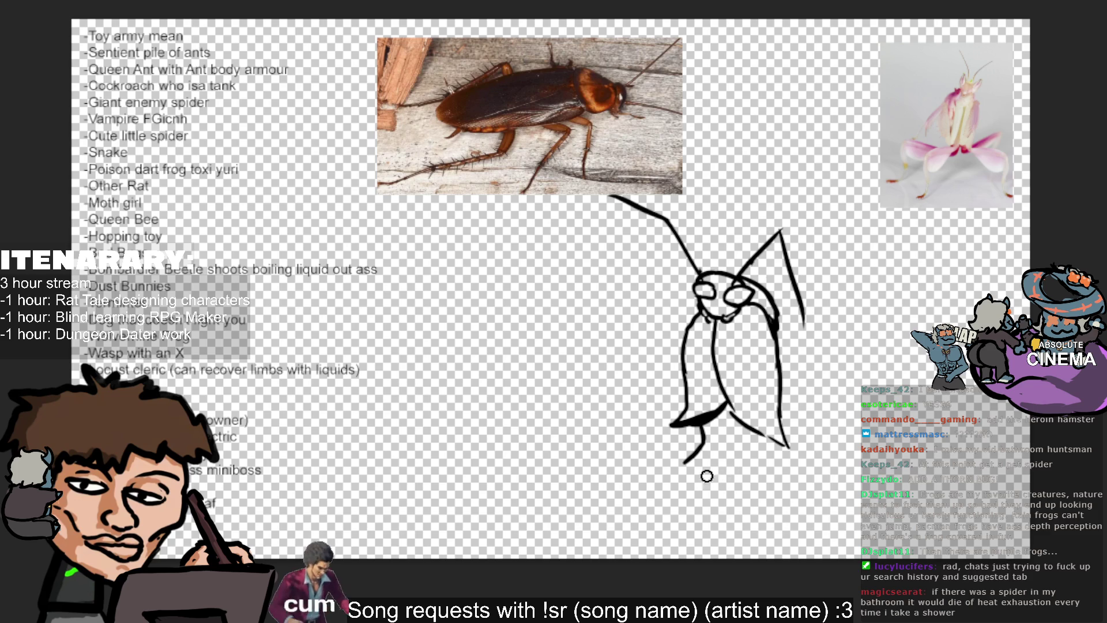
{"action": "left_click_drag", "start_coordinate": [676, 468], "coordinate": [717, 463]}
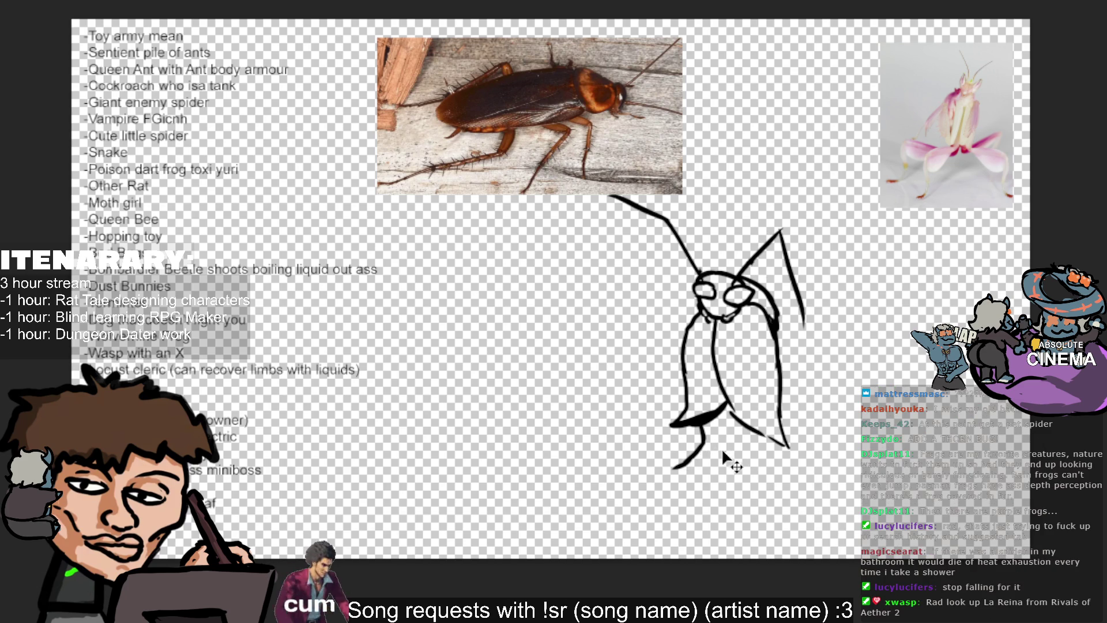
{"action": "mouse_move", "coordinate": [692, 471]}
{"action": "left_mouse_down"}
{"action": "mouse_move", "coordinate": [685, 452]}
{"action": "mouse_move", "coordinate": [707, 434]}
{"action": "left_mouse_up"}
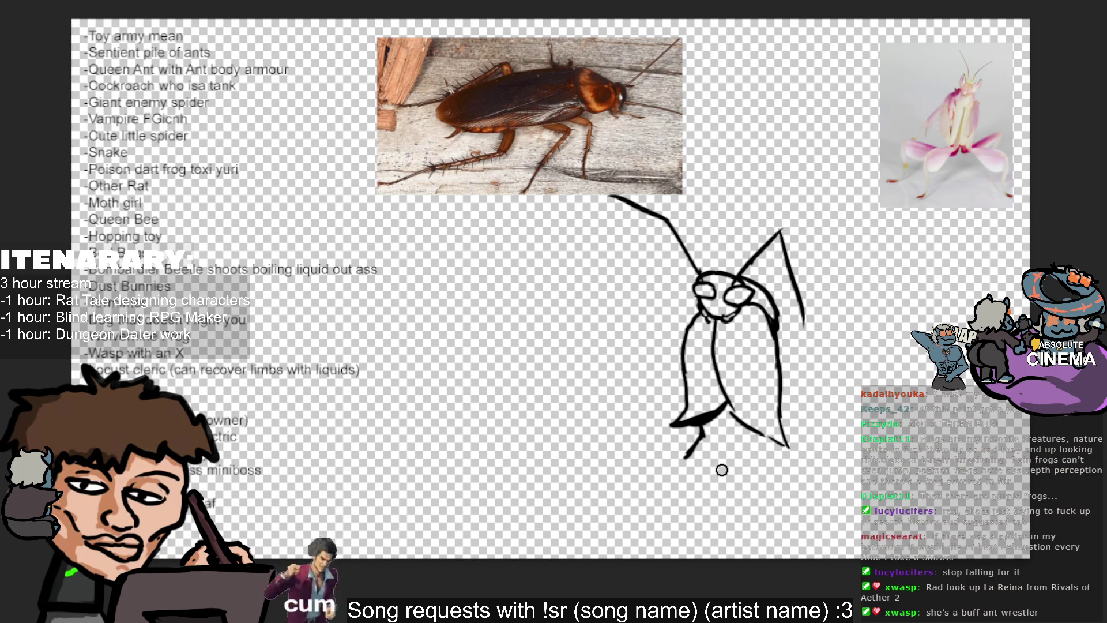
Undo an over-thick leg stroke and extend the leg downward into a hooked foot.
{"action": "left_click_drag", "start_coordinate": [683, 460], "coordinate": [714, 448]}
{"action": "key", "text": "ctrl+z"}
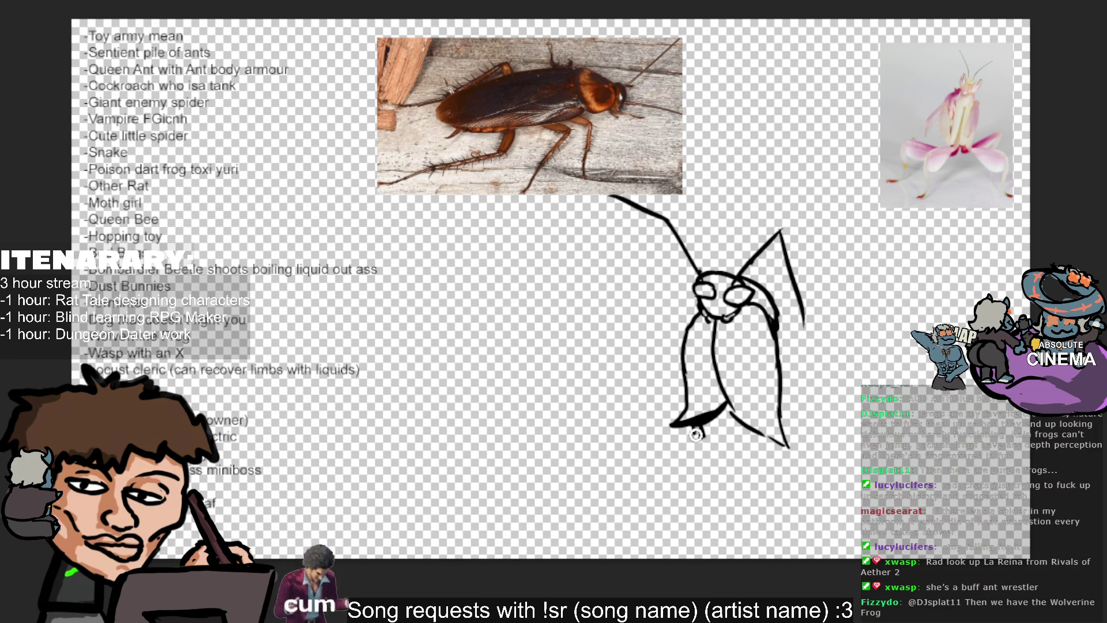
{"action": "mouse_move", "coordinate": [703, 428]}
{"action": "left_mouse_down"}
{"action": "mouse_move", "coordinate": [695, 486]}
{"action": "mouse_move", "coordinate": [709, 412]}
{"action": "mouse_move", "coordinate": [734, 493]}
{"action": "left_mouse_up"}
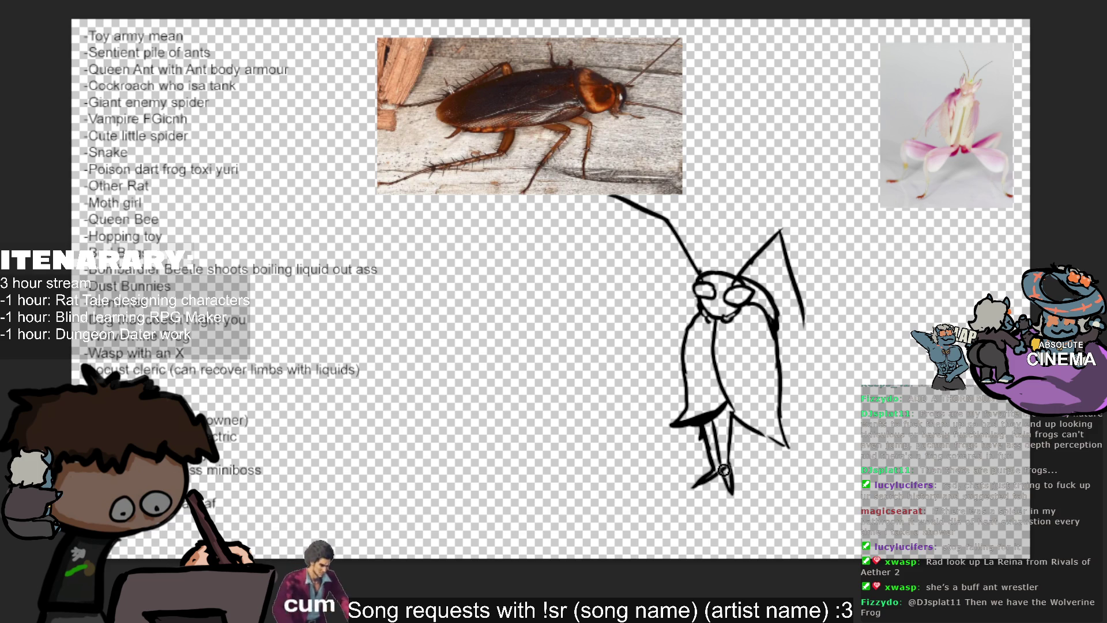
Draw a second leg with feet, cancel a stray action, and add a stroke inside the body.
{"action": "left_click_drag", "start_coordinate": [746, 428], "coordinate": [751, 490]}
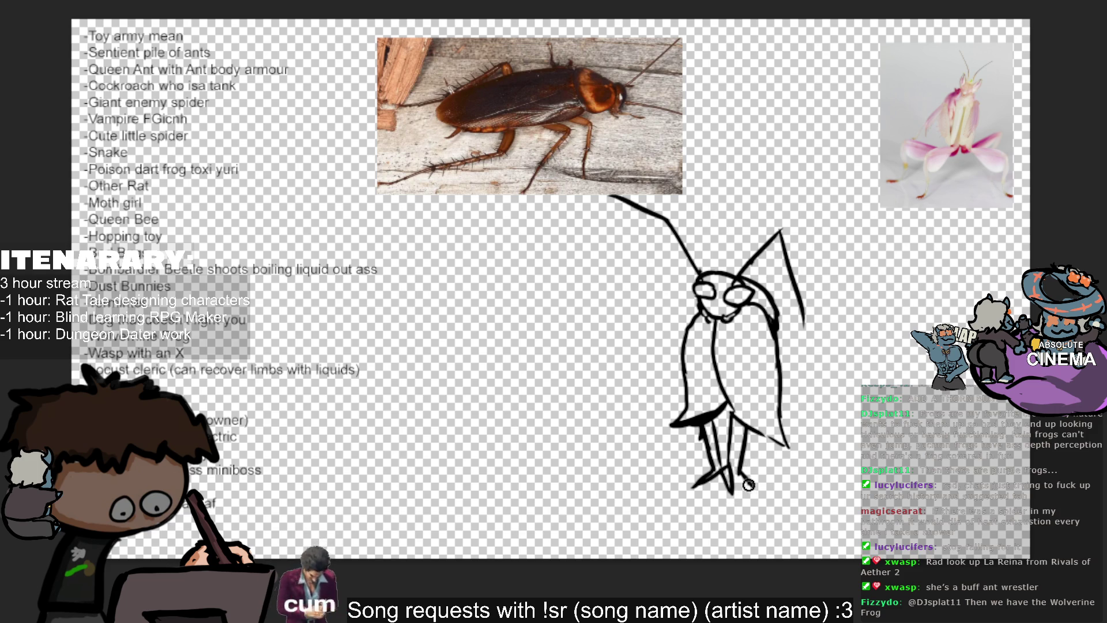
{"action": "left_click_drag", "start_coordinate": [756, 464], "coordinate": [767, 477]}
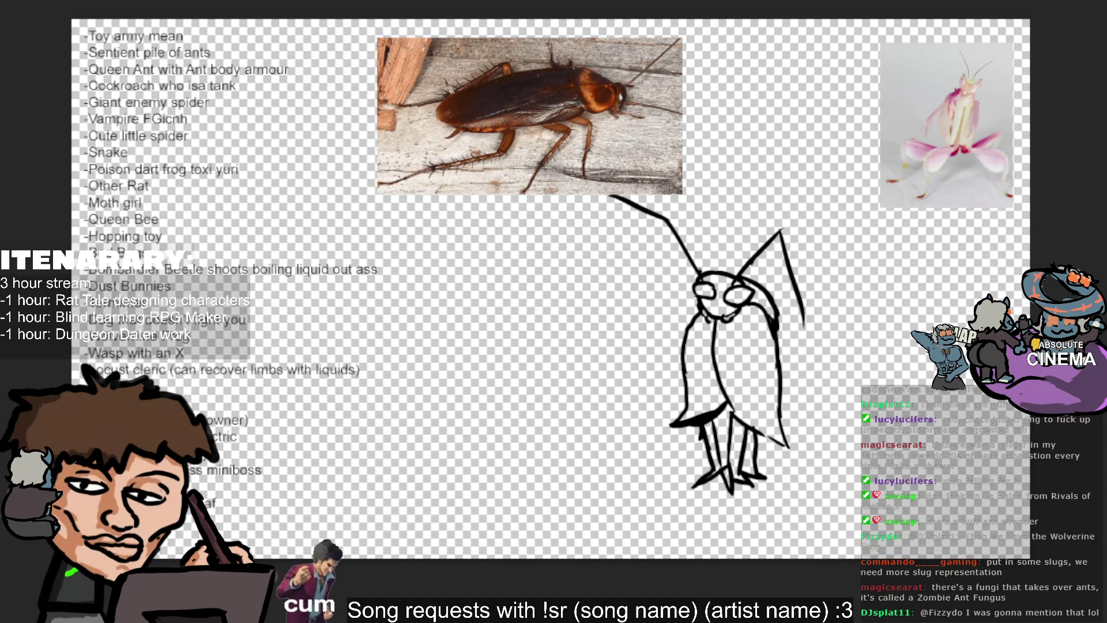
{"action": "left_click", "coordinate": [171, 554]}
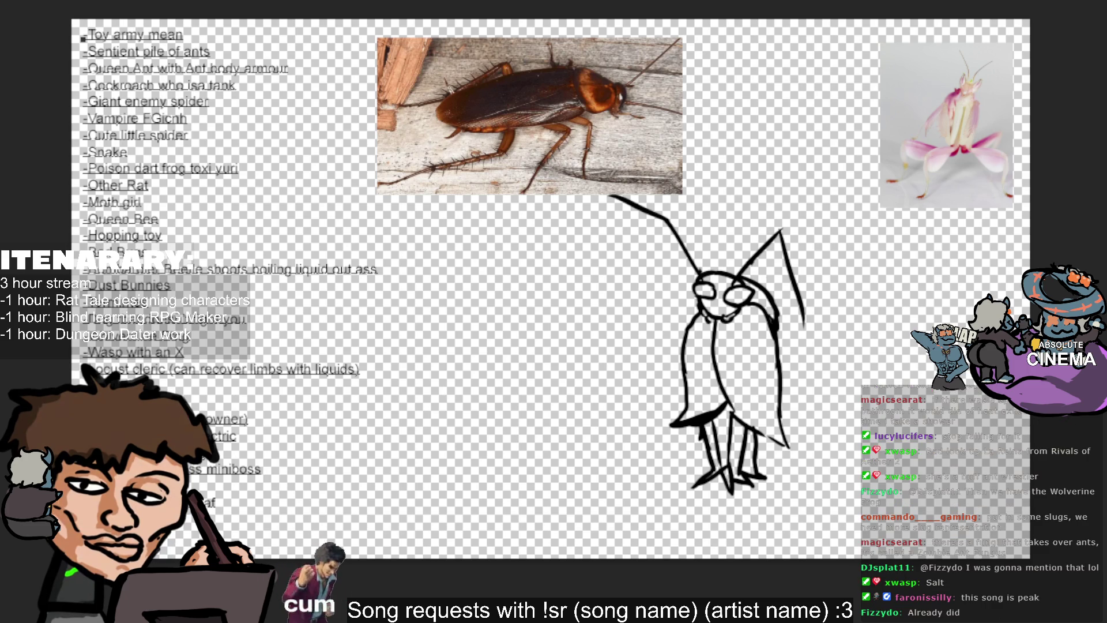
{"action": "key", "text": "Escape"}
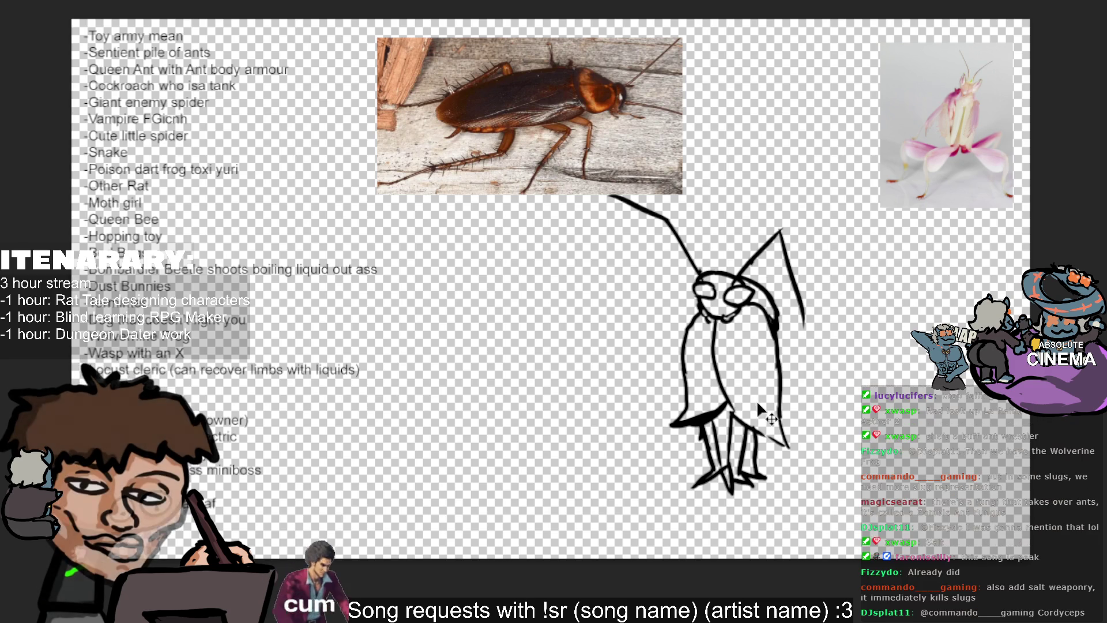
{"action": "left_click_drag", "start_coordinate": [733, 417], "coordinate": [736, 352]}
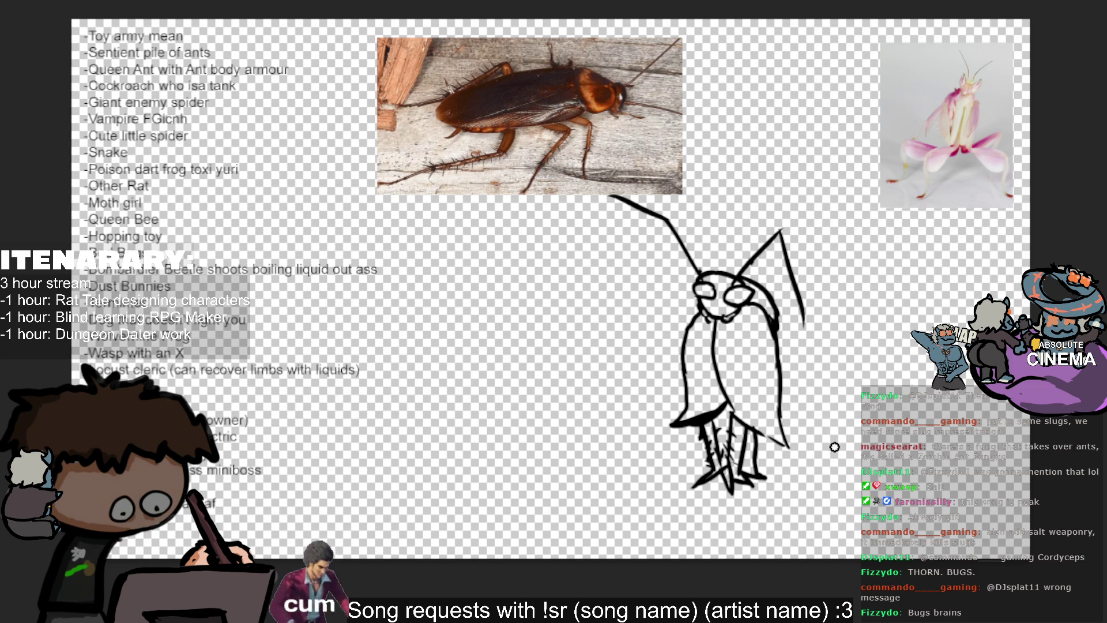
Add thin spiky strokes to the legs and bring the green thorn-bug reference photo onto the canvas.
{"action": "mouse_move", "coordinate": [744, 463]}
{"action": "left_mouse_down"}
{"action": "mouse_move", "coordinate": [768, 475]}
{"action": "mouse_move", "coordinate": [741, 447]}
{"action": "mouse_move", "coordinate": [751, 440]}
{"action": "left_mouse_up"}
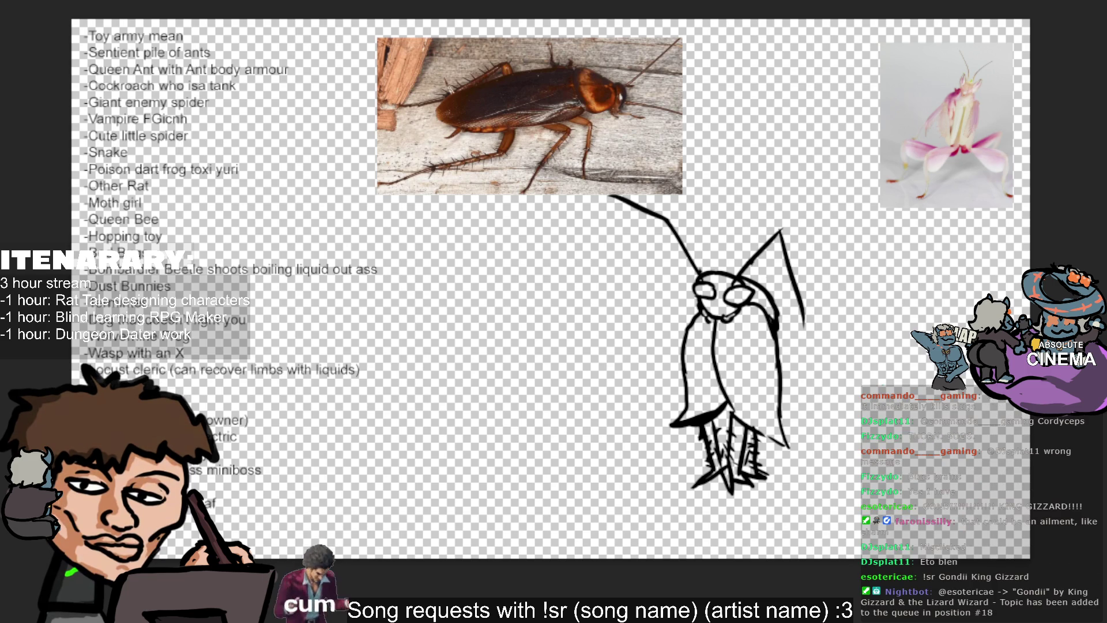
{"action": "key", "text": "ctrl+v"}
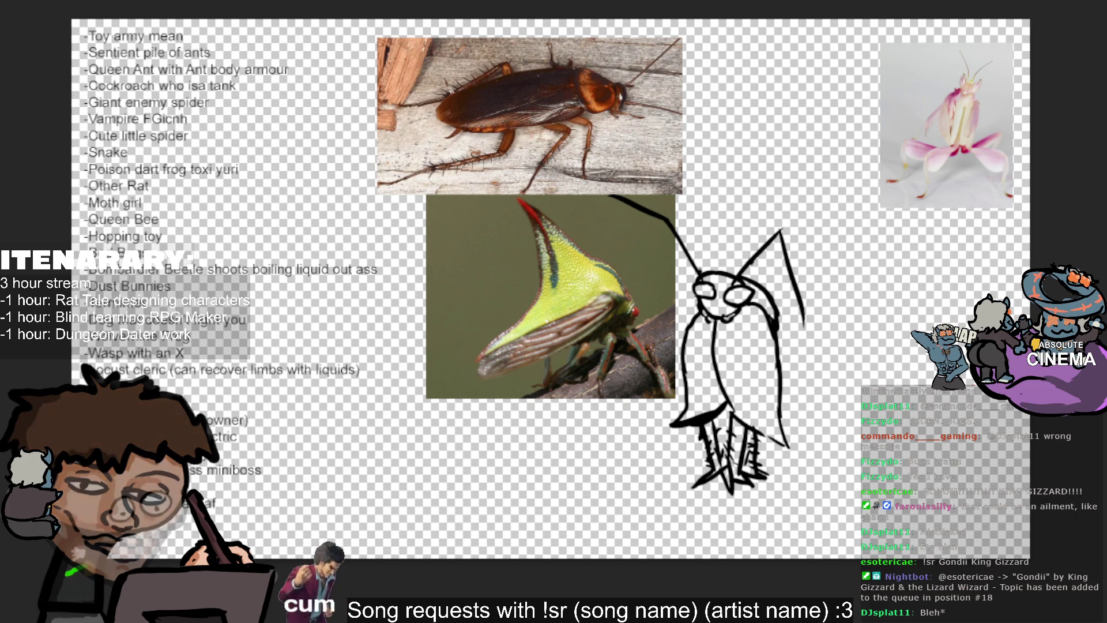
Remove the thorn-bug photo from the canvas and loosely select the insect sketch.
{"action": "key", "text": "Delete"}
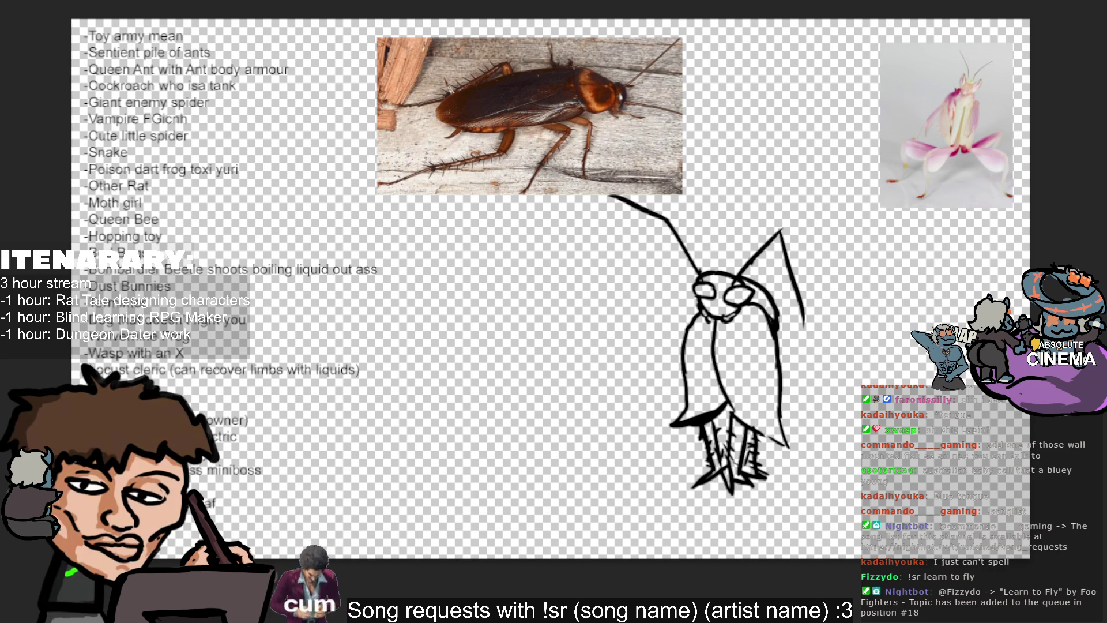
{"action": "left_click_drag", "start_coordinate": [822, 236], "coordinate": [850, 251]}
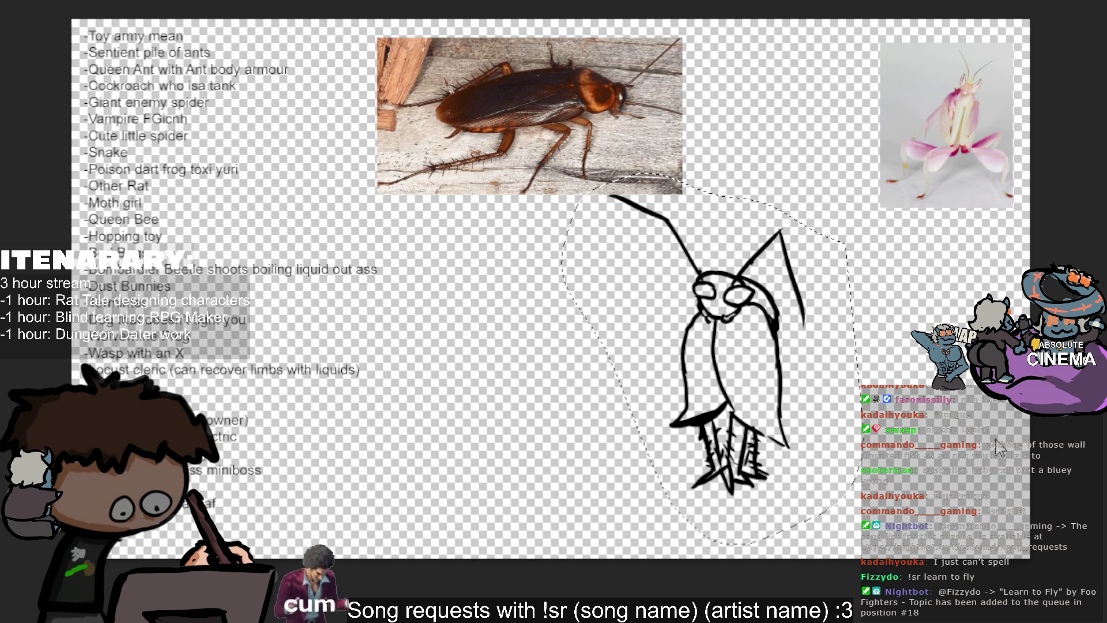
Clear the selection and sample the brown from the cockroach reference photo.
{"action": "left_click", "coordinate": [725, 443]}
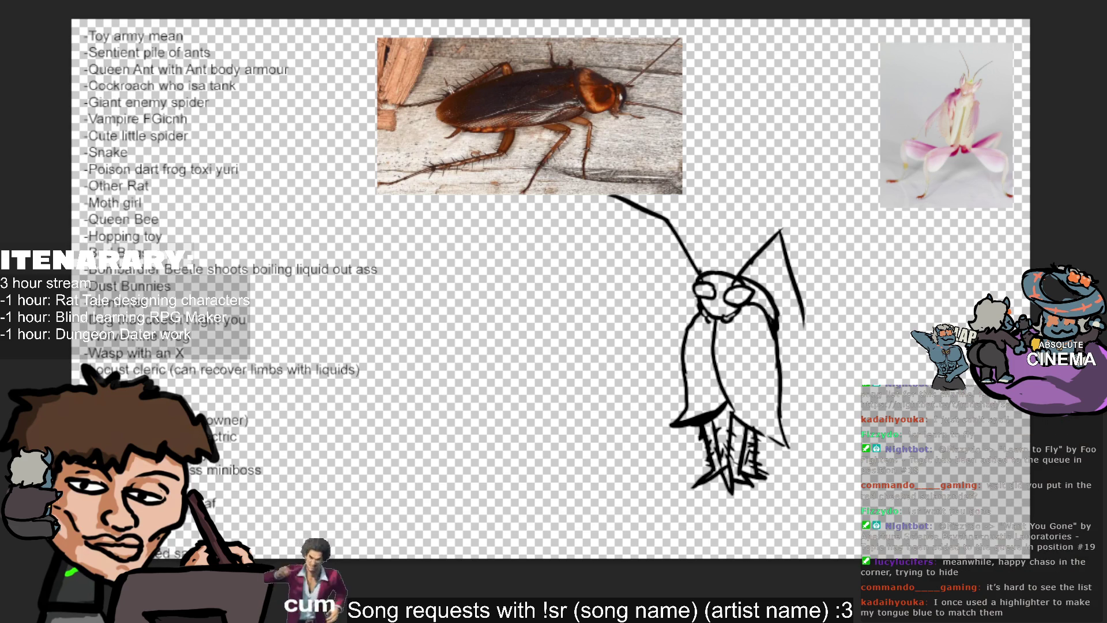
{"action": "left_click", "coordinate": [582, 95], "text": "ctrl"}
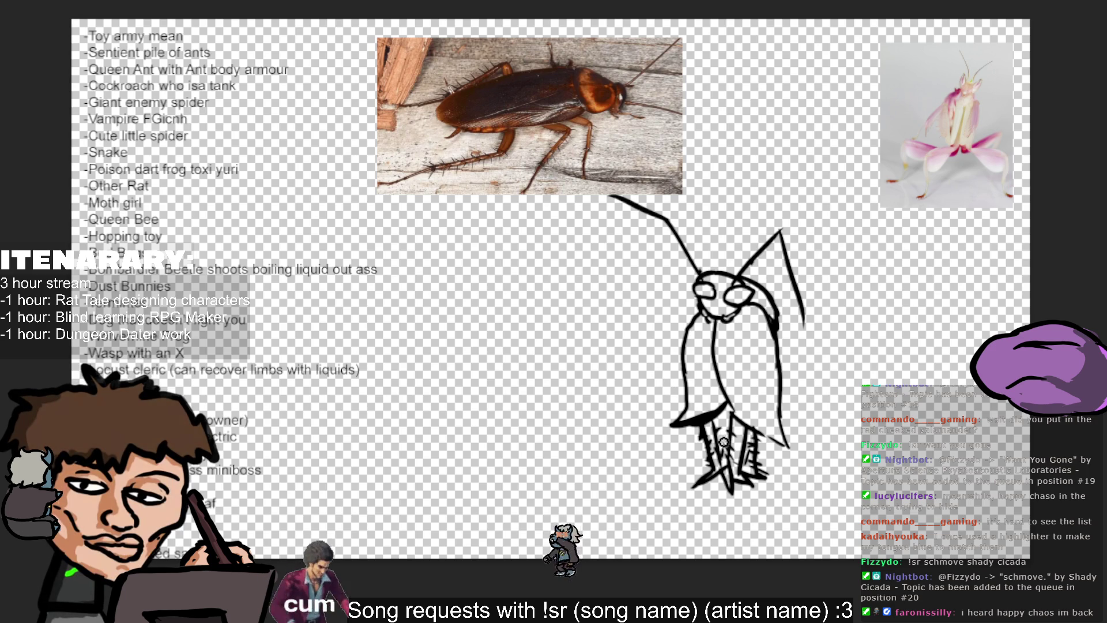
Fill the cockroach body and head with orange-brown and add dark strokes around the head.
{"action": "left_click_drag", "start_coordinate": [736, 354], "coordinate": [752, 402]}
{"action": "key", "text": "ctrl+z"}
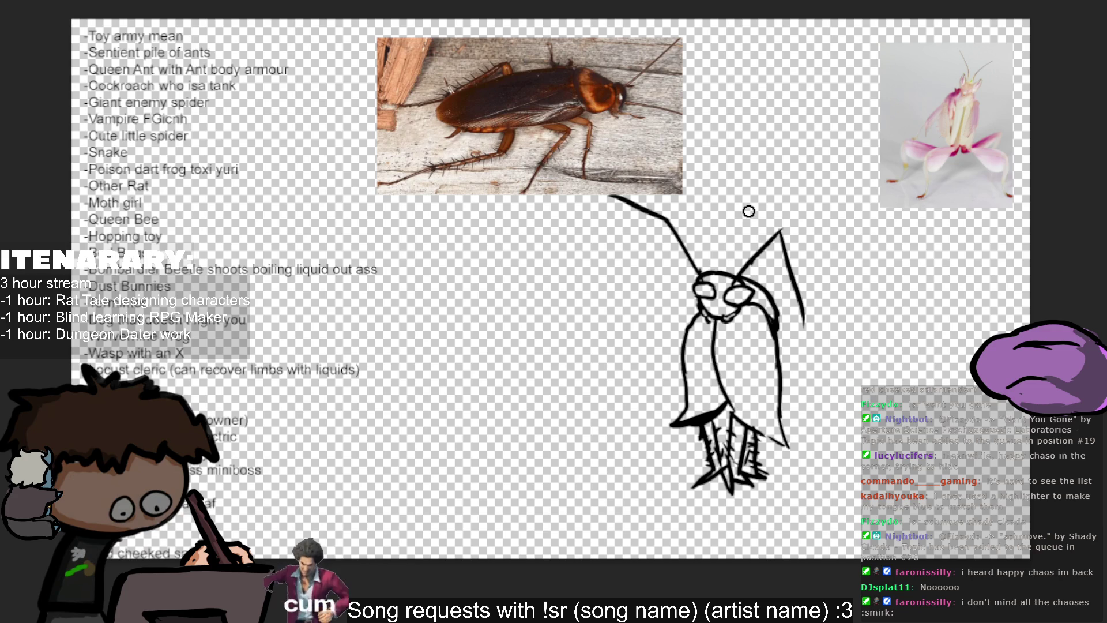
{"action": "left_click_drag", "start_coordinate": [706, 340], "coordinate": [751, 422]}
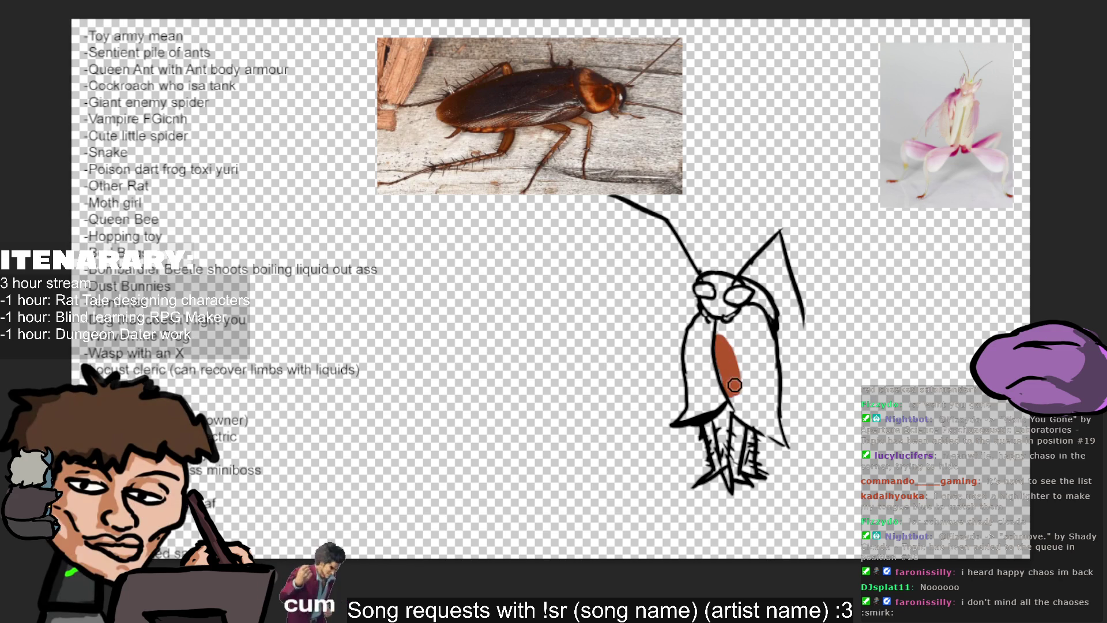
{"action": "mouse_move", "coordinate": [718, 302]}
{"action": "left_mouse_down"}
{"action": "mouse_move", "coordinate": [731, 368]}
{"action": "mouse_move", "coordinate": [722, 418]}
{"action": "mouse_move", "coordinate": [690, 421]}
{"action": "mouse_move", "coordinate": [698, 315]}
{"action": "mouse_move", "coordinate": [731, 329]}
{"action": "left_mouse_up"}
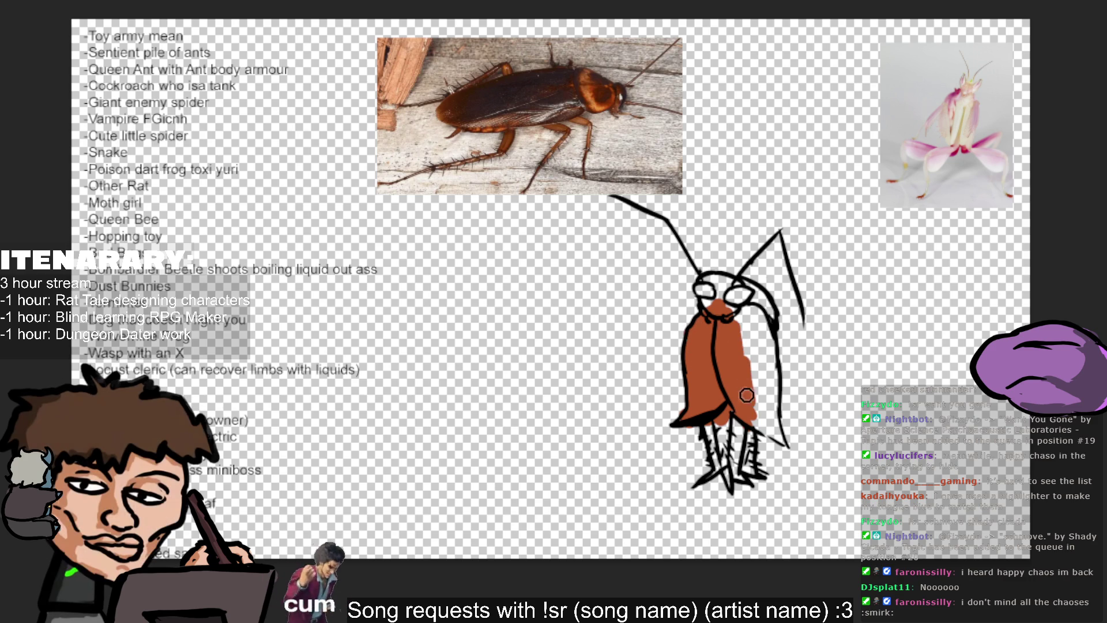
{"action": "mouse_move", "coordinate": [746, 395]}
{"action": "left_mouse_down"}
{"action": "mouse_move", "coordinate": [751, 416]}
{"action": "mouse_move", "coordinate": [784, 444]}
{"action": "mouse_move", "coordinate": [746, 351]}
{"action": "mouse_move", "coordinate": [755, 316]}
{"action": "mouse_move", "coordinate": [771, 386]}
{"action": "left_mouse_up"}
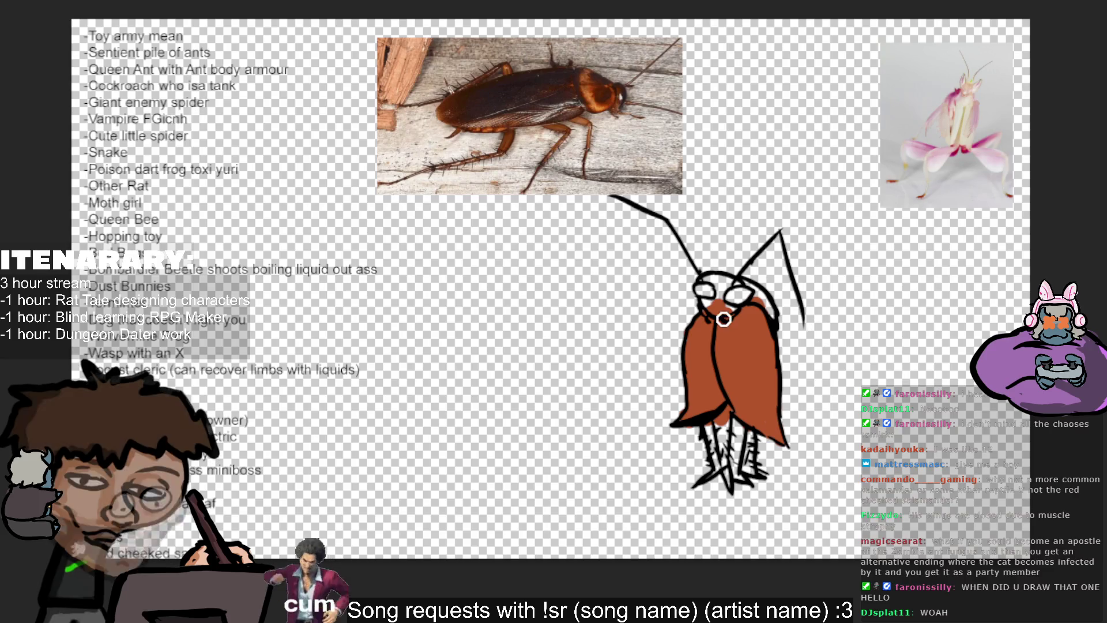
{"action": "mouse_move", "coordinate": [710, 303]}
{"action": "left_mouse_down"}
{"action": "mouse_move", "coordinate": [719, 290]}
{"action": "mouse_move", "coordinate": [736, 298]}
{"action": "left_mouse_up"}
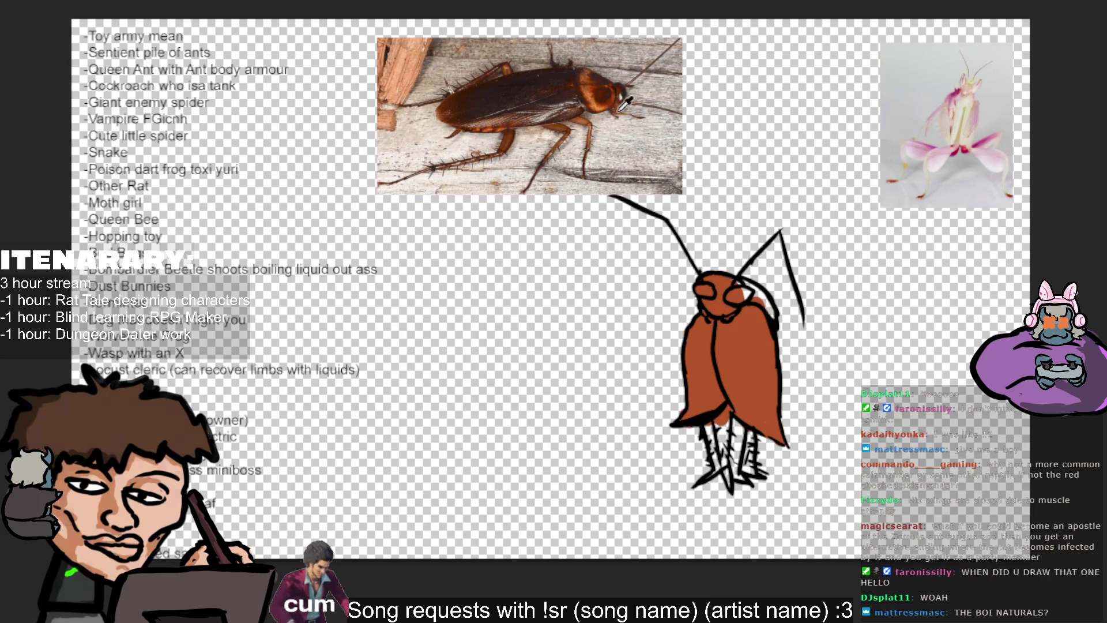
{"action": "mouse_move", "coordinate": [742, 300]}
{"action": "left_mouse_down"}
{"action": "mouse_move", "coordinate": [733, 285]}
{"action": "mouse_move", "coordinate": [764, 326]}
{"action": "left_mouse_up"}
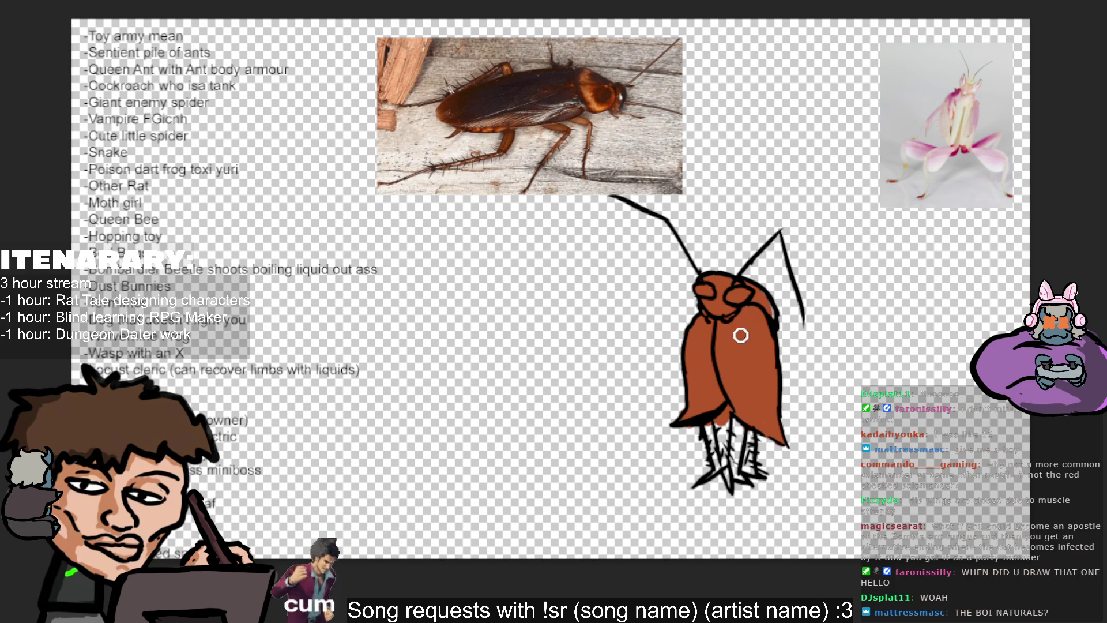
Sample darker colours from the photo and shade the right side of the head and body.
{"action": "left_click", "coordinate": [606, 100], "text": "alt"}
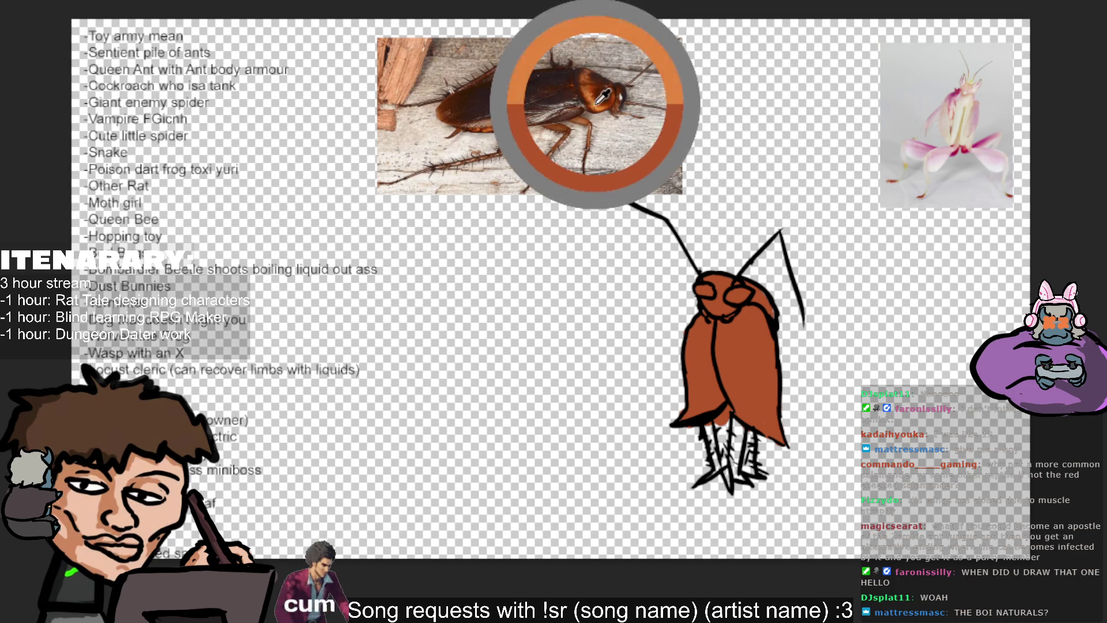
{"action": "left_click", "coordinate": [603, 96], "text": "alt"}
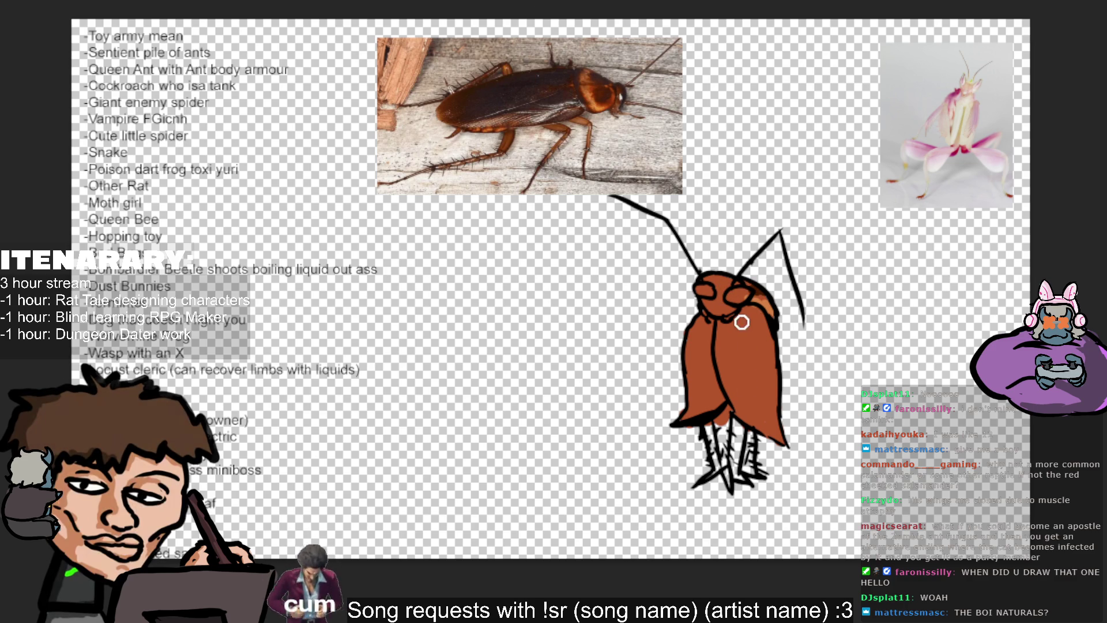
{"action": "left_click_drag", "start_coordinate": [737, 315], "coordinate": [766, 425]}
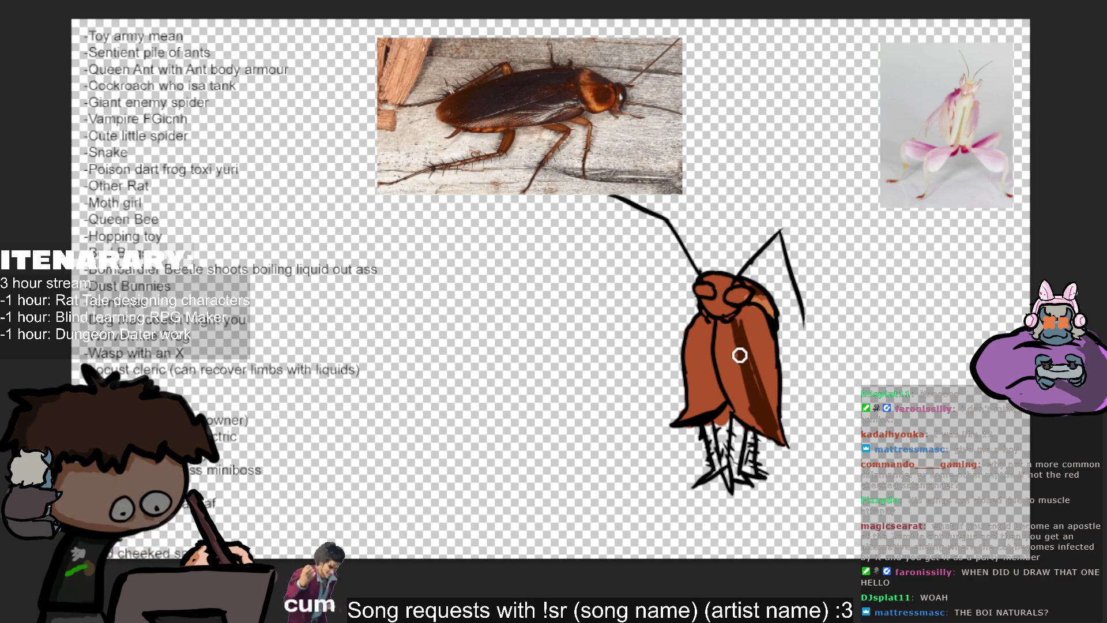
{"action": "mouse_move", "coordinate": [735, 295]}
{"action": "left_mouse_down"}
{"action": "mouse_move", "coordinate": [746, 305]}
{"action": "mouse_move", "coordinate": [727, 294]}
{"action": "left_mouse_up"}
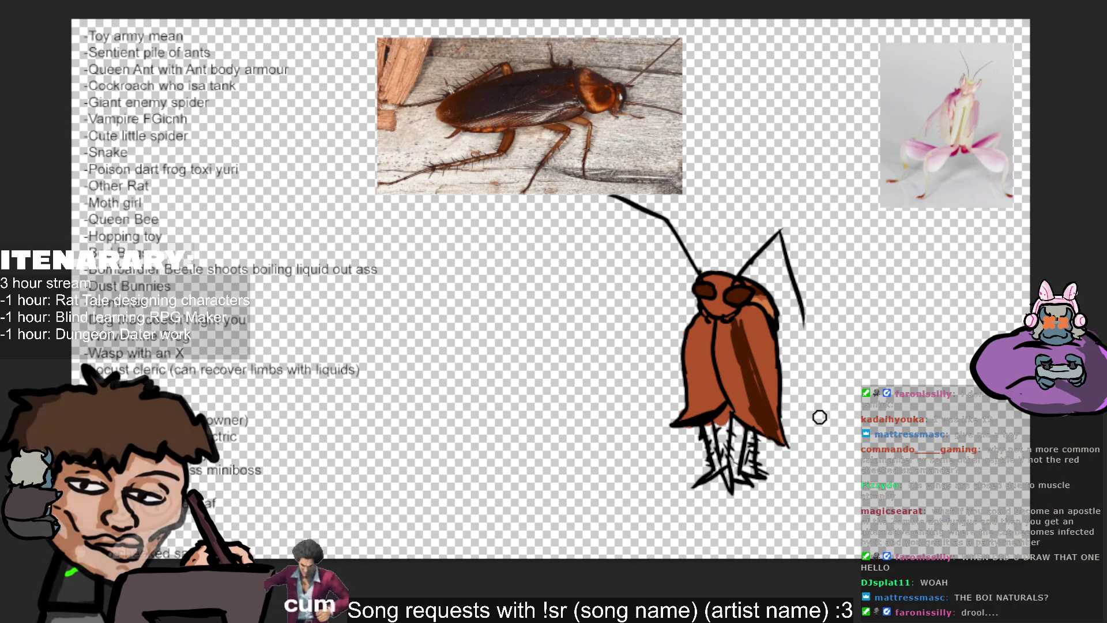
{"action": "mouse_move", "coordinate": [765, 411]}
{"action": "left_mouse_down"}
{"action": "mouse_move", "coordinate": [767, 347]}
{"action": "mouse_move", "coordinate": [771, 366]}
{"action": "mouse_move", "coordinate": [743, 316]}
{"action": "left_mouse_up"}
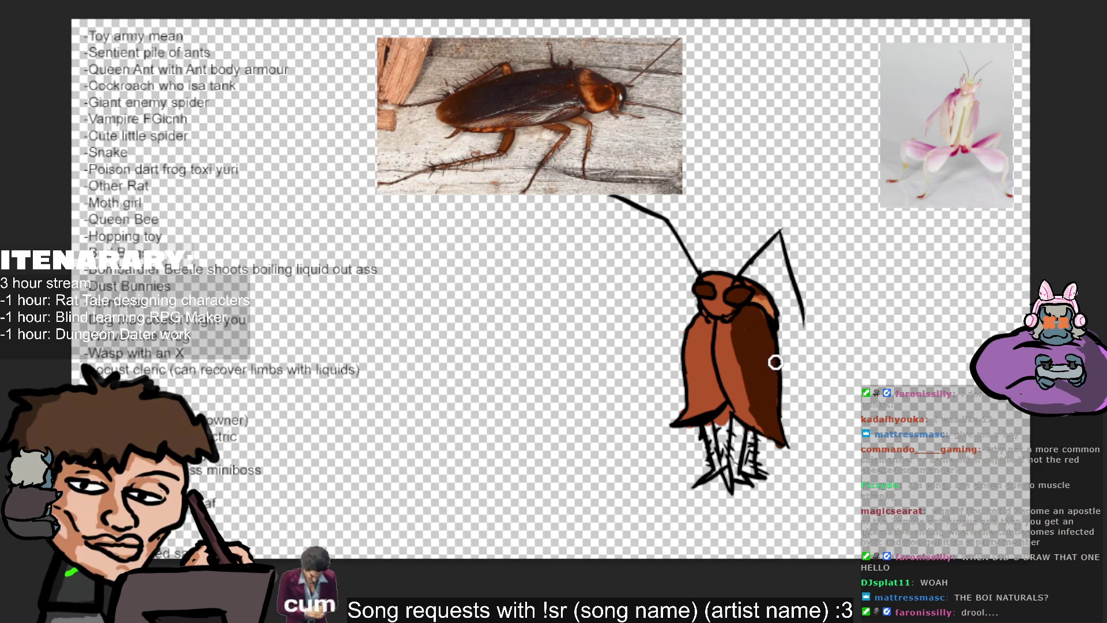
Try a lighter orange on the body's right side, undo it, and resample the body brown.
{"action": "mouse_move", "coordinate": [757, 362]}
{"action": "left_mouse_down"}
{"action": "mouse_move", "coordinate": [773, 375]}
{"action": "mouse_move", "coordinate": [761, 329]}
{"action": "mouse_move", "coordinate": [776, 424]}
{"action": "mouse_move", "coordinate": [779, 364]}
{"action": "left_mouse_up"}
{"action": "key", "text": "ctrl+z"}
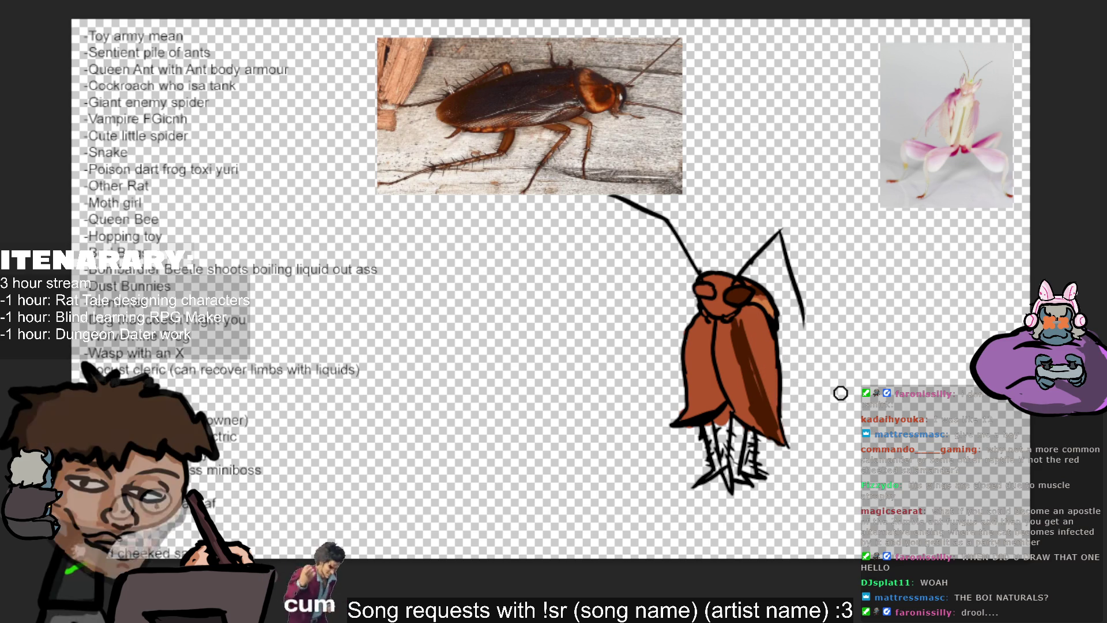
{"action": "key", "text": "ctrl+z"}
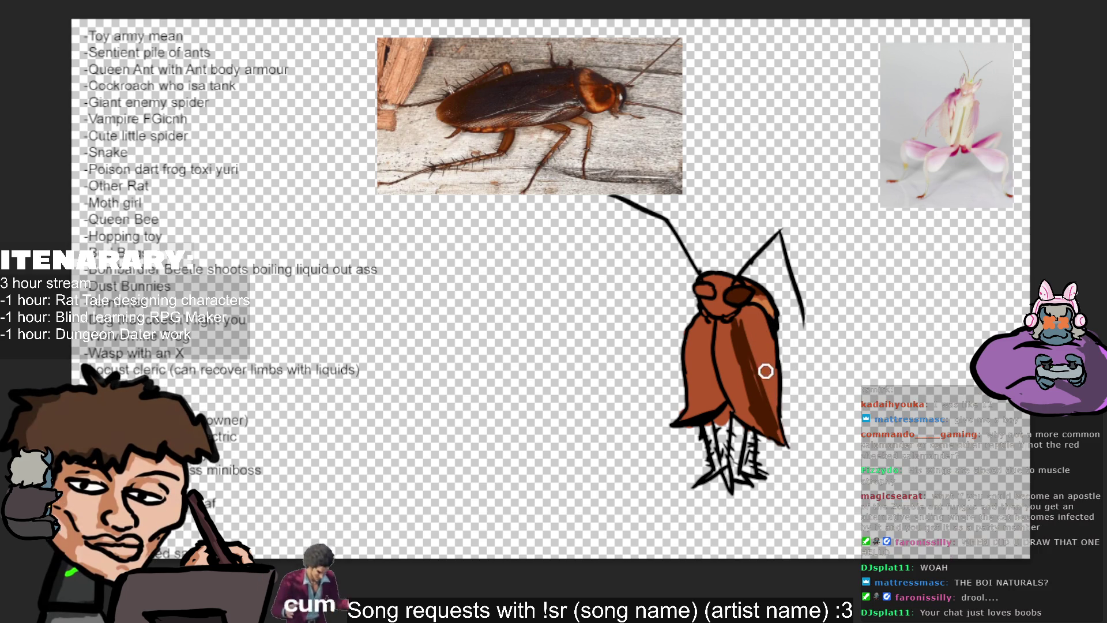
{"action": "left_click", "coordinate": [766, 359], "text": "ctrl"}
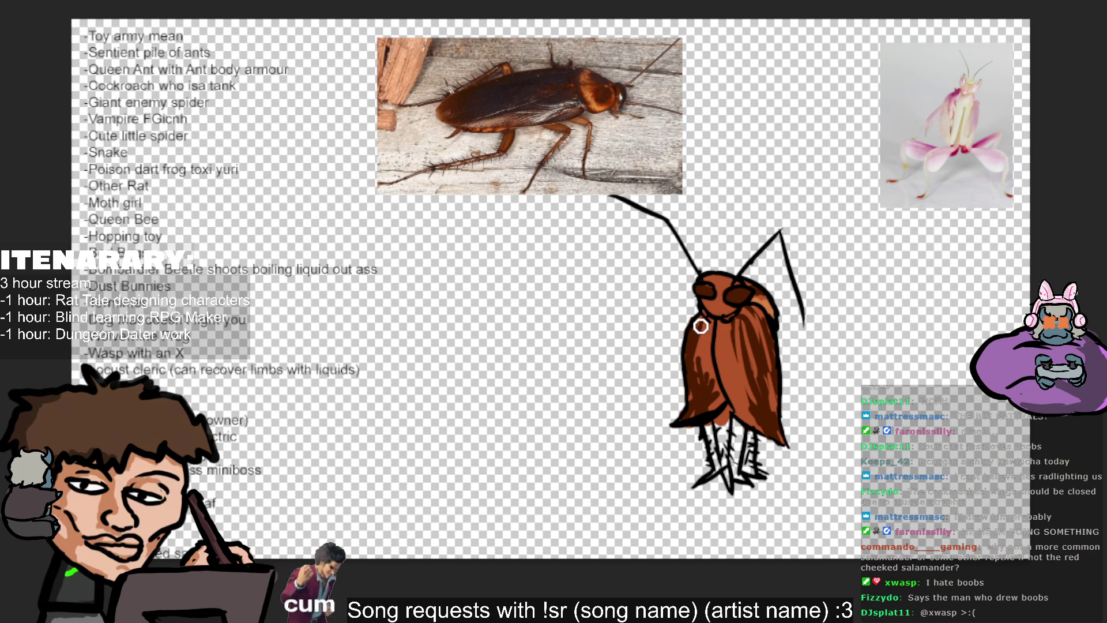
{"action": "left_click", "coordinate": [715, 359], "text": "ctrl"}
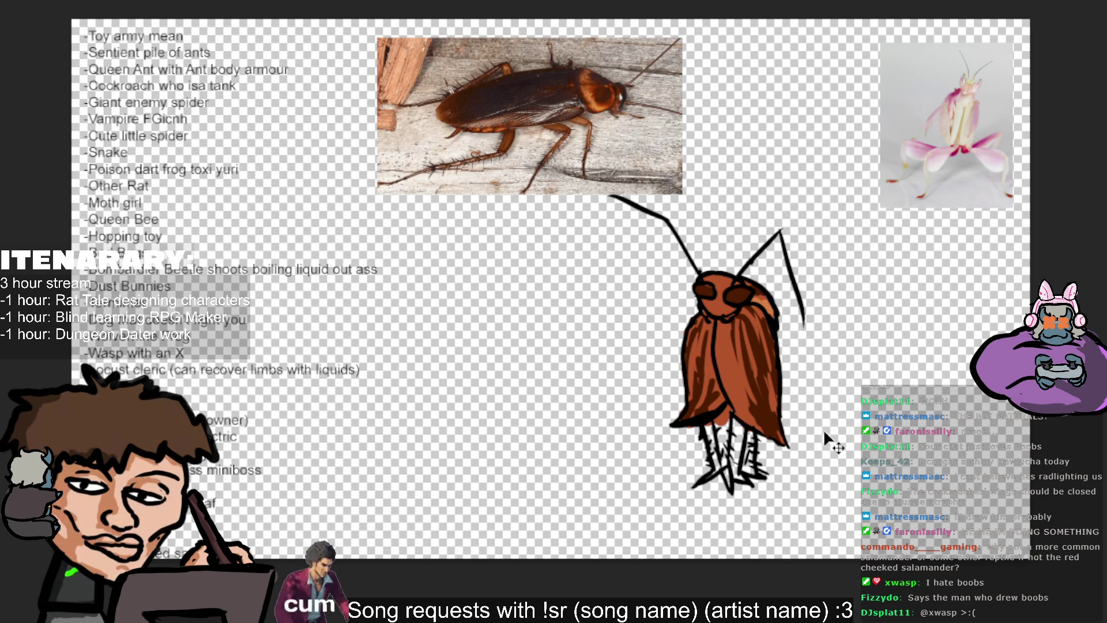
Sample the body brown with the Eyedropper and pick a new brush from the quick brush settings.
{"action": "key", "text": "i"}
{"action": "left_click", "coordinate": [753, 371]}
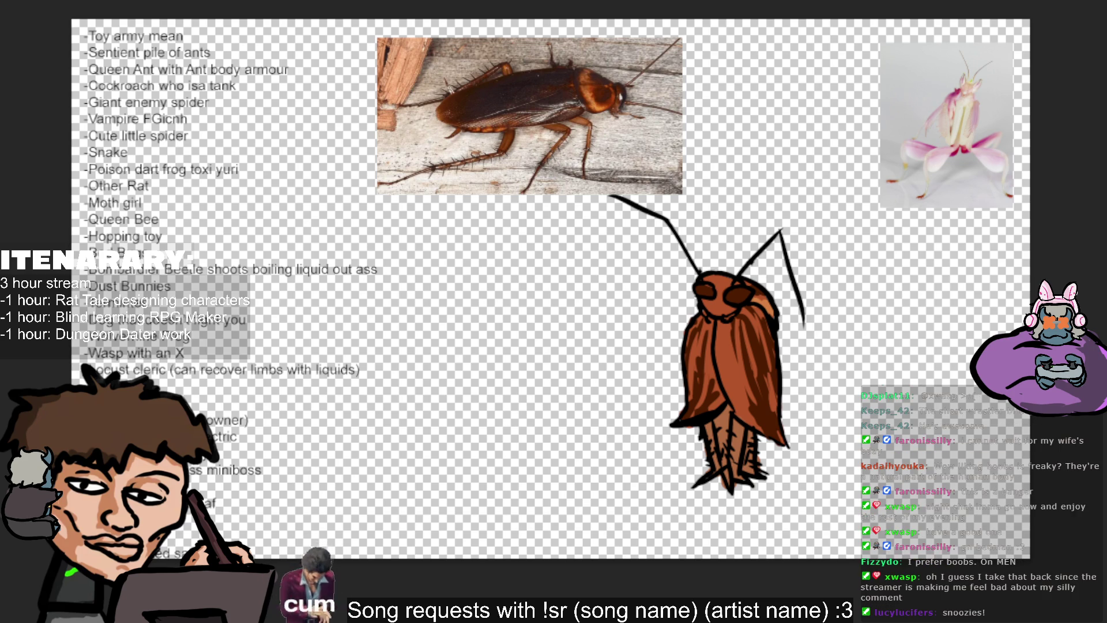
{"action": "right_click", "coordinate": [705, 277]}
{"action": "left_click", "coordinate": [634, 355]}
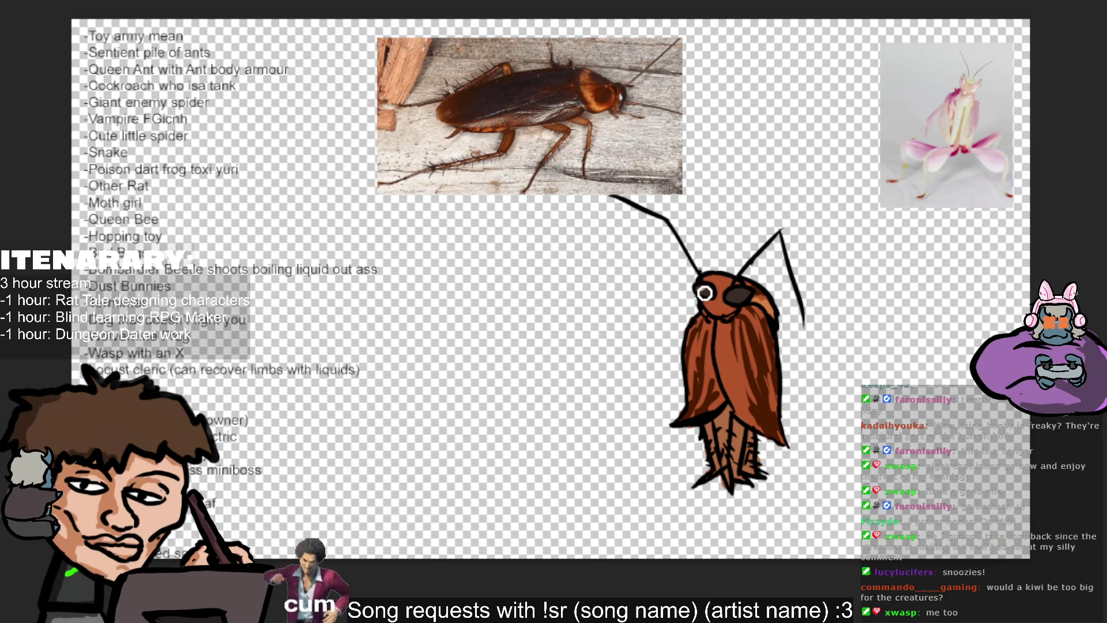
Fill the cockroach's left eye with dark colour.
{"action": "left_click_drag", "start_coordinate": [701, 290], "coordinate": [712, 294]}
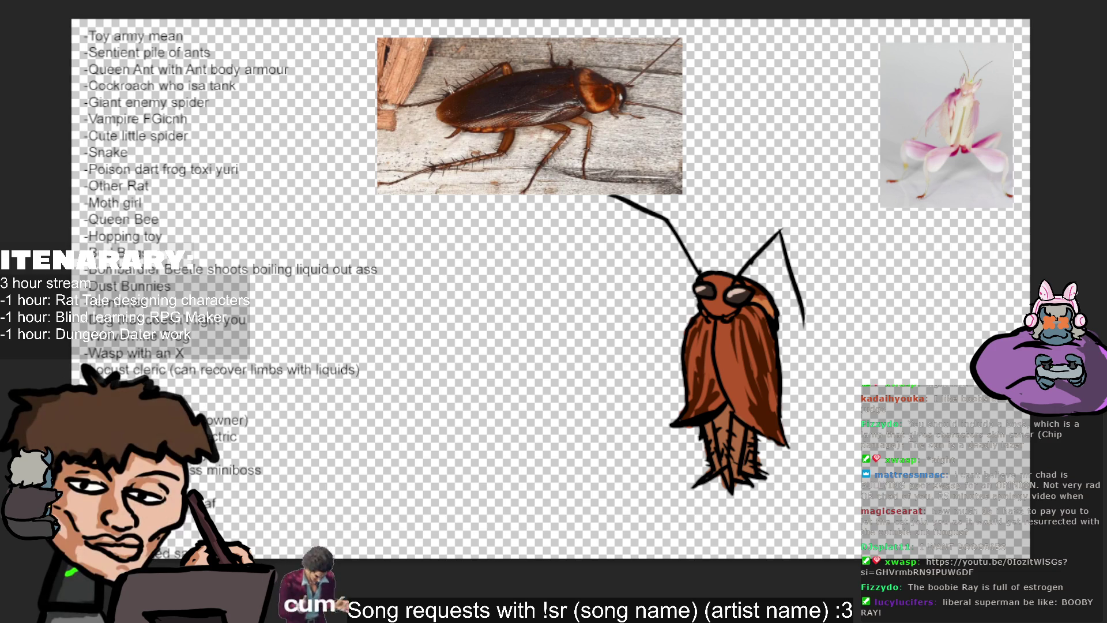
Drag the cockroach drawing over to the right side of the canvas, nudging it into place.
{"action": "left_click_drag", "start_coordinate": [690, 141], "coordinate": [805, 172]}
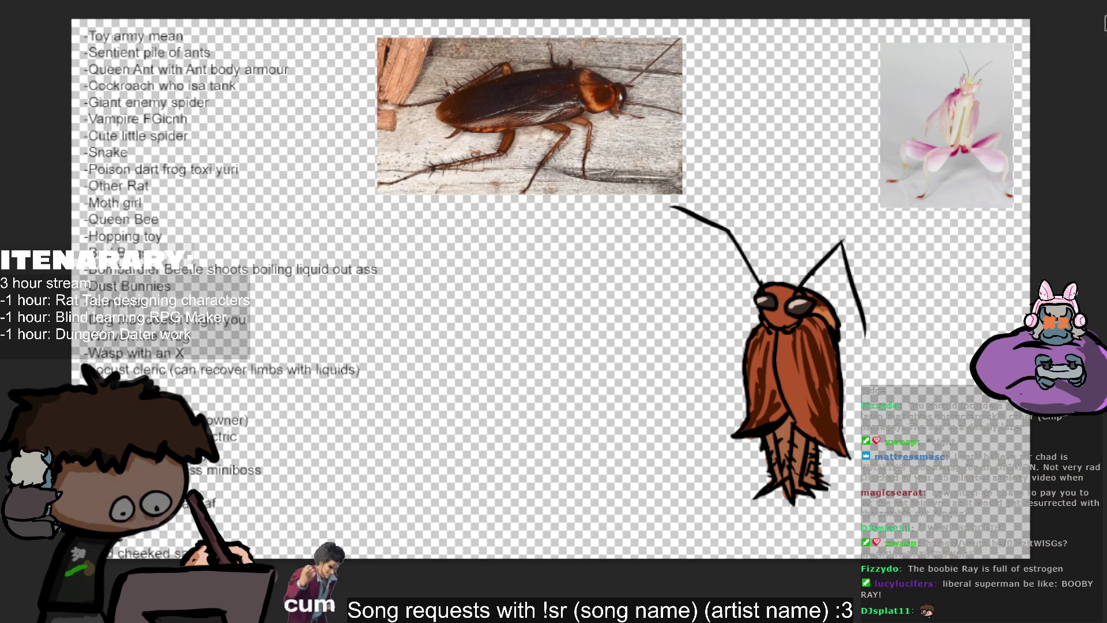
{"action": "left_click_drag", "start_coordinate": [791, 373], "coordinate": [835, 355]}
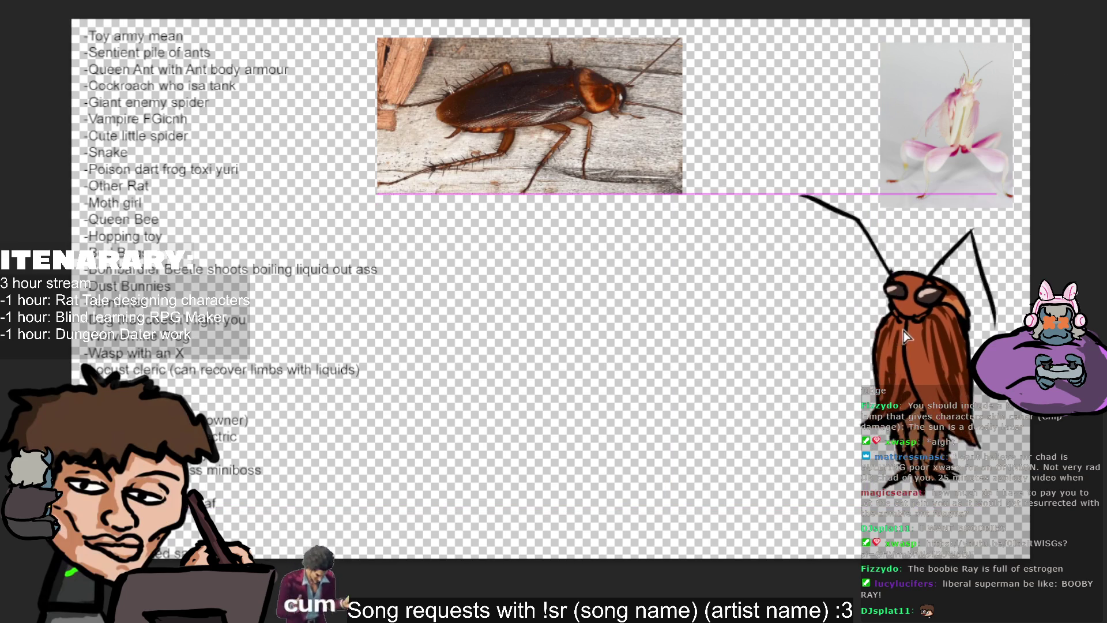
{"action": "mouse_move", "coordinate": [894, 431]}
{"action": "left_mouse_down"}
{"action": "mouse_move", "coordinate": [859, 244]}
{"action": "mouse_move", "coordinate": [1044, 536]}
{"action": "left_mouse_up"}
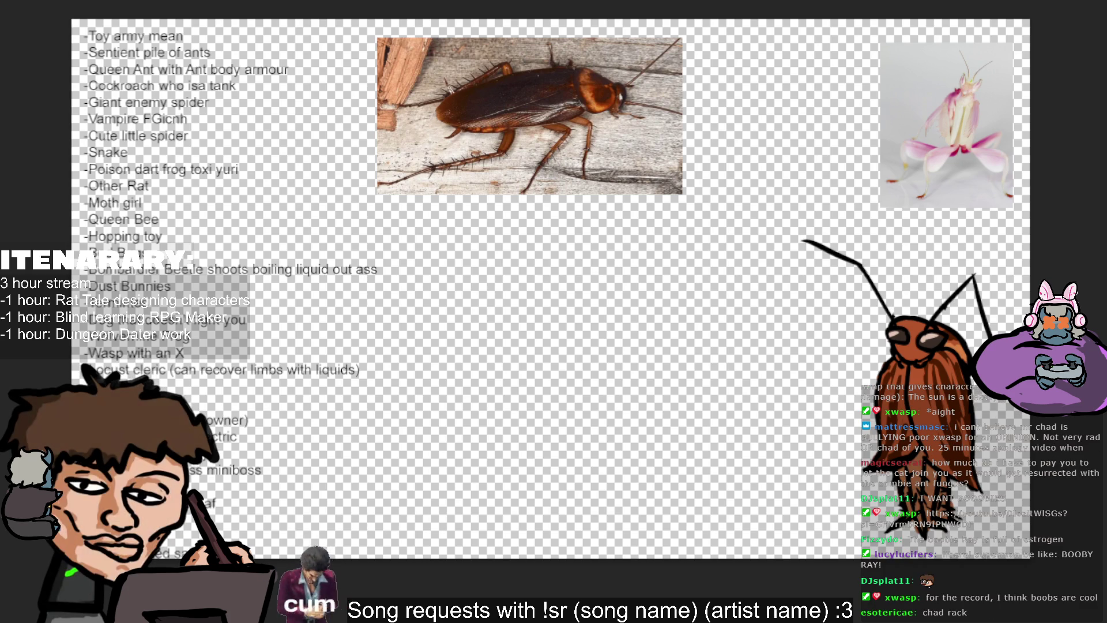
{"action": "left_click_drag", "start_coordinate": [763, 236], "coordinate": [778, 236]}
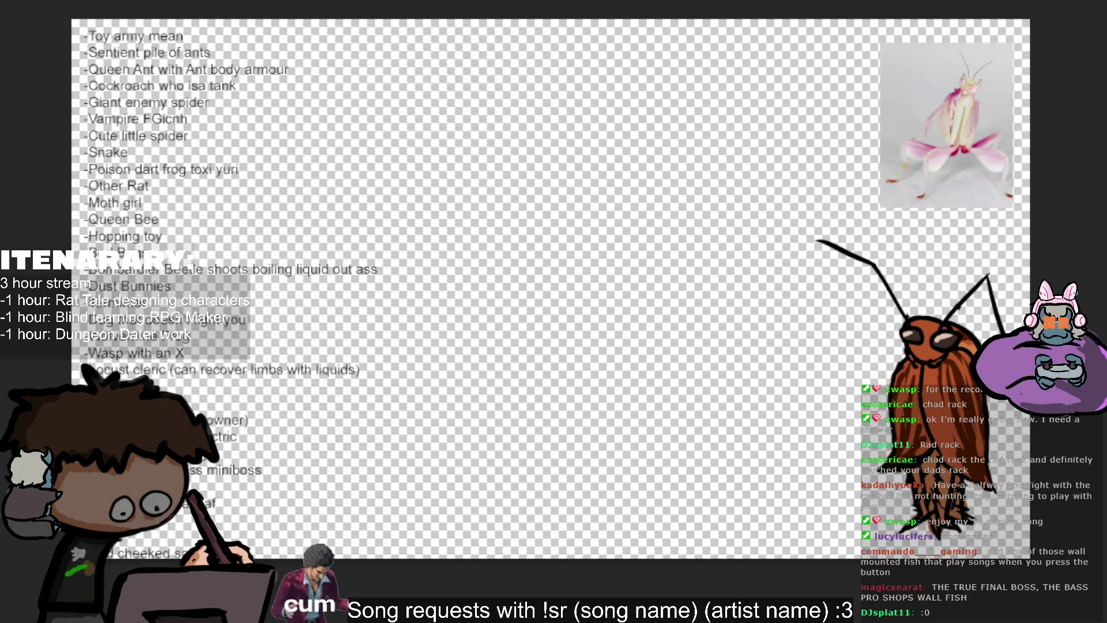
Paste the dung-beetle and blue beetle photos, shrink the blue one and place them at the top.
{"action": "key", "text": "ctrl+v"}
{"action": "left_click_drag", "start_coordinate": [553, 285], "coordinate": [505, 121]}
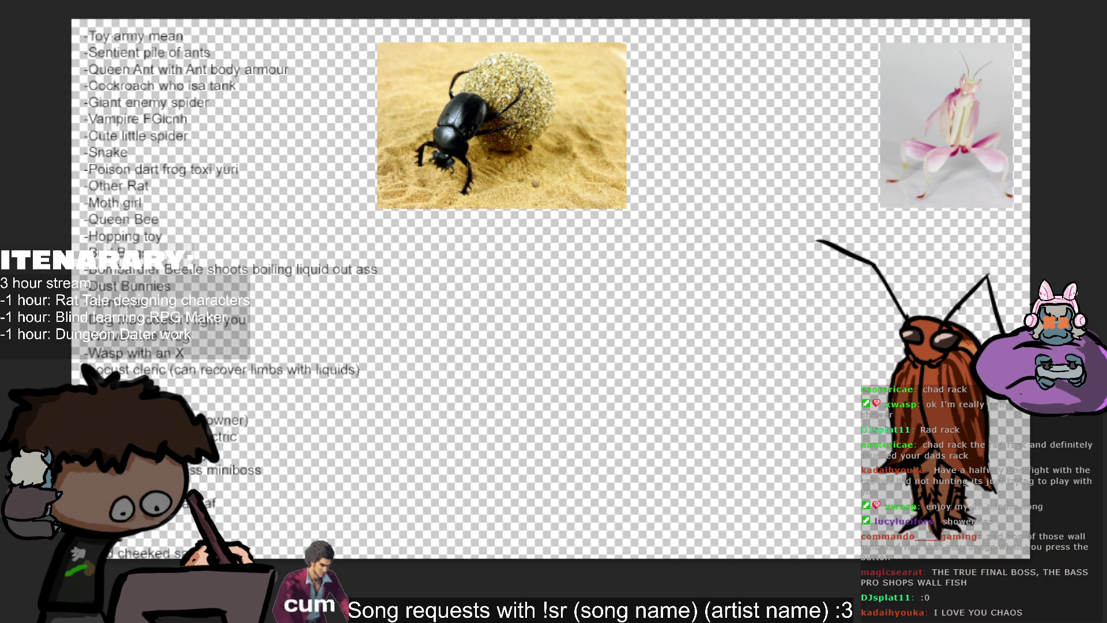
{"action": "key", "text": "ctrl+v"}
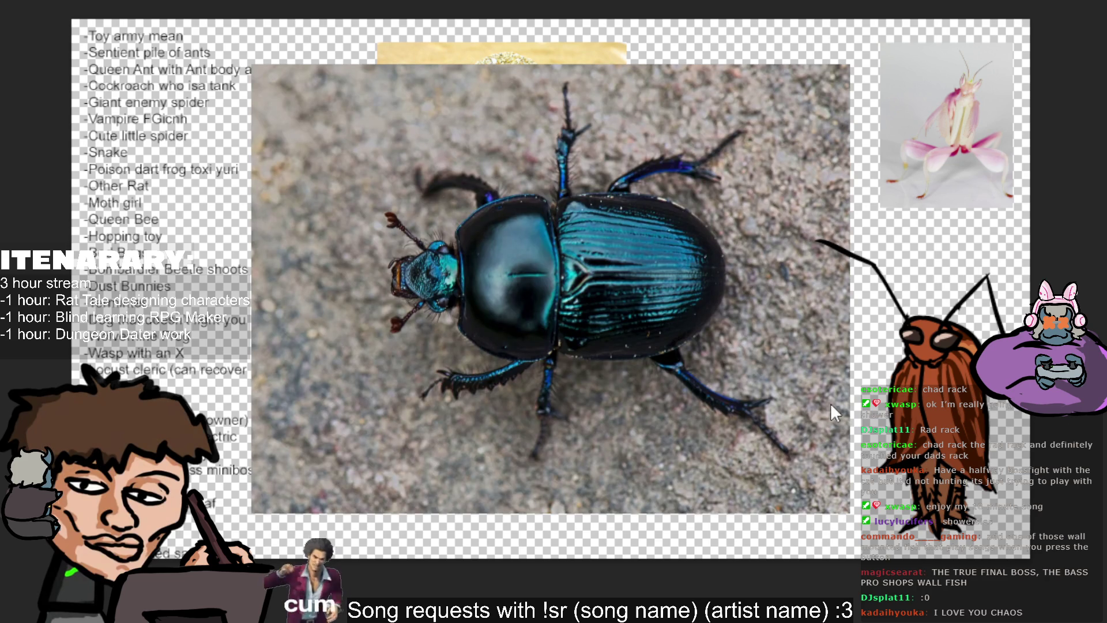
{"action": "left_click_drag", "start_coordinate": [851, 290], "coordinate": [512, 305]}
{"action": "left_click_drag", "start_coordinate": [393, 331], "coordinate": [772, 177]}
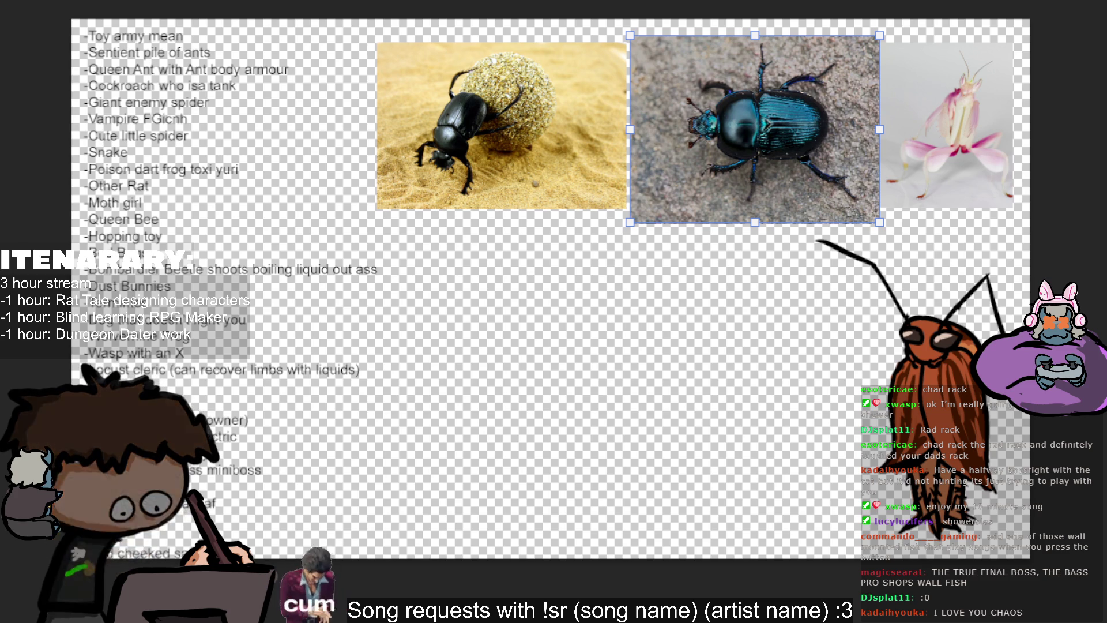
{"action": "left_click", "coordinate": [617, 341]}
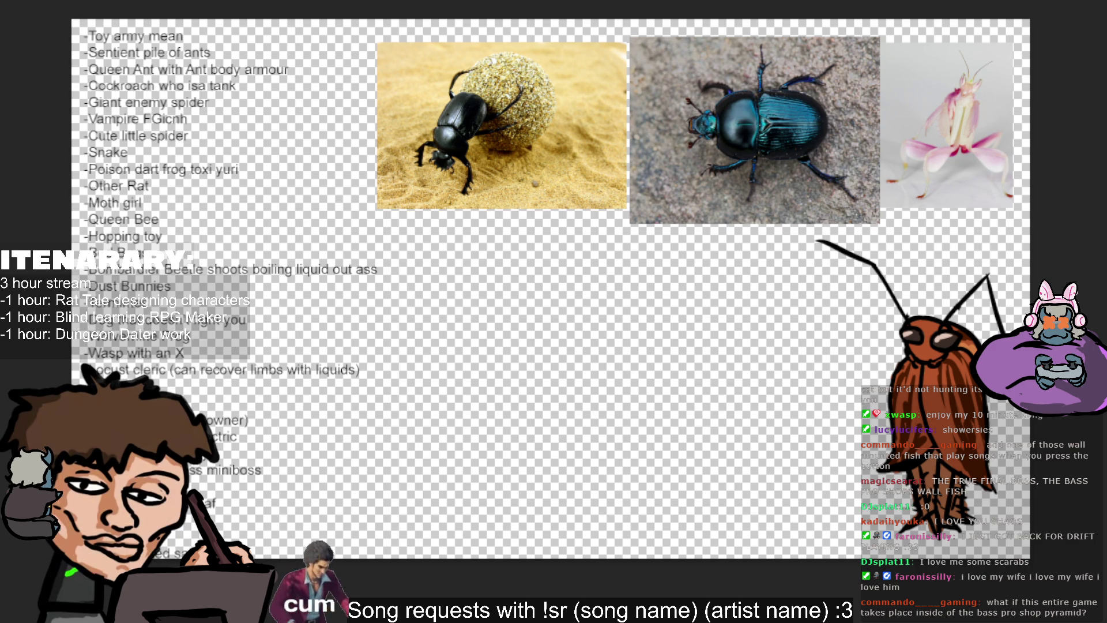
Paste the beetle-on-hand photo, shrink it and set it beneath the ball-rolling beetle photo.
{"action": "key", "text": "ctrl+v"}
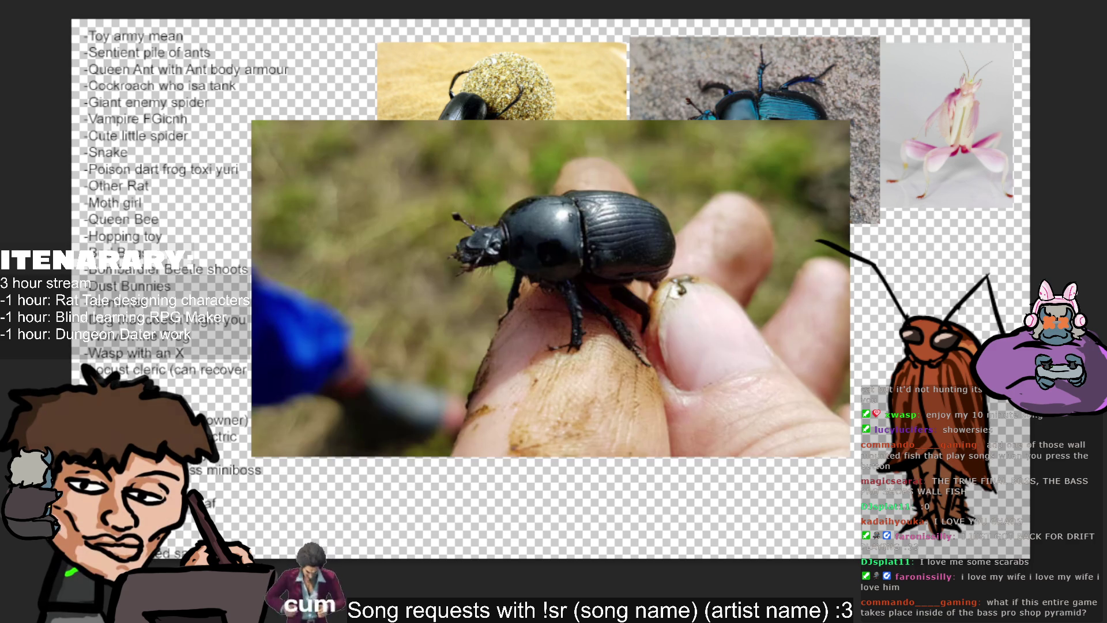
{"action": "mouse_move", "coordinate": [840, 273]}
{"action": "left_mouse_down"}
{"action": "mouse_move", "coordinate": [501, 274]}
{"action": "mouse_move", "coordinate": [572, 256]}
{"action": "left_mouse_up"}
{"action": "left_click", "coordinate": [712, 261]}
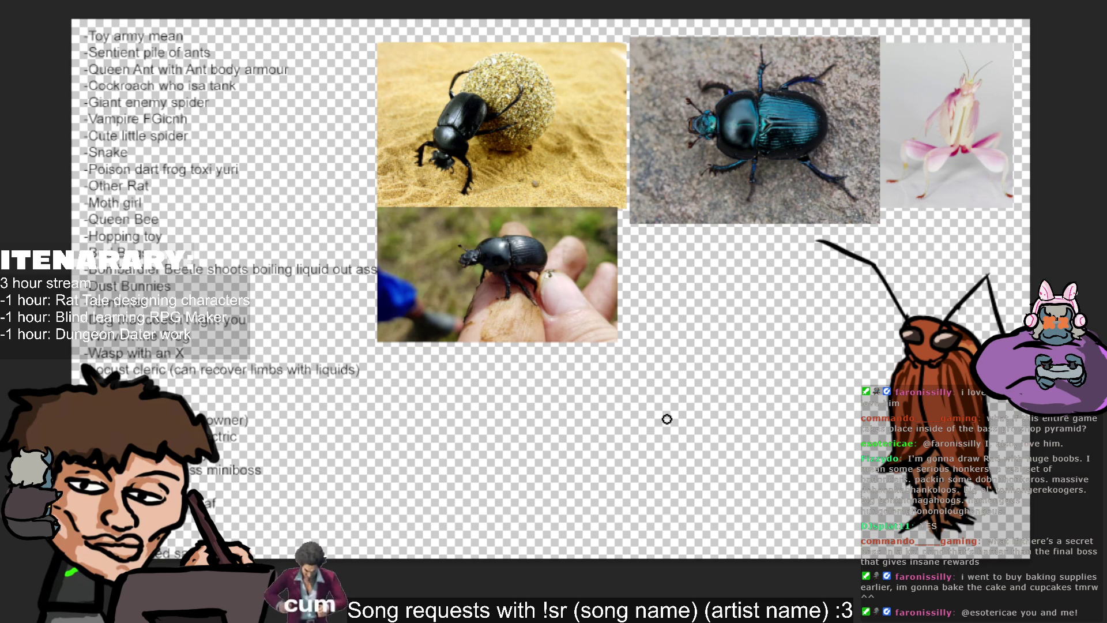
Sketch an arc, redo its hooked end, and close it into a small eye-like oval.
{"action": "mouse_move", "coordinate": [672, 370]}
{"action": "left_mouse_down"}
{"action": "mouse_move", "coordinate": [658, 395]}
{"action": "mouse_move", "coordinate": [704, 385]}
{"action": "mouse_move", "coordinate": [737, 401]}
{"action": "mouse_move", "coordinate": [715, 388]}
{"action": "left_mouse_up"}
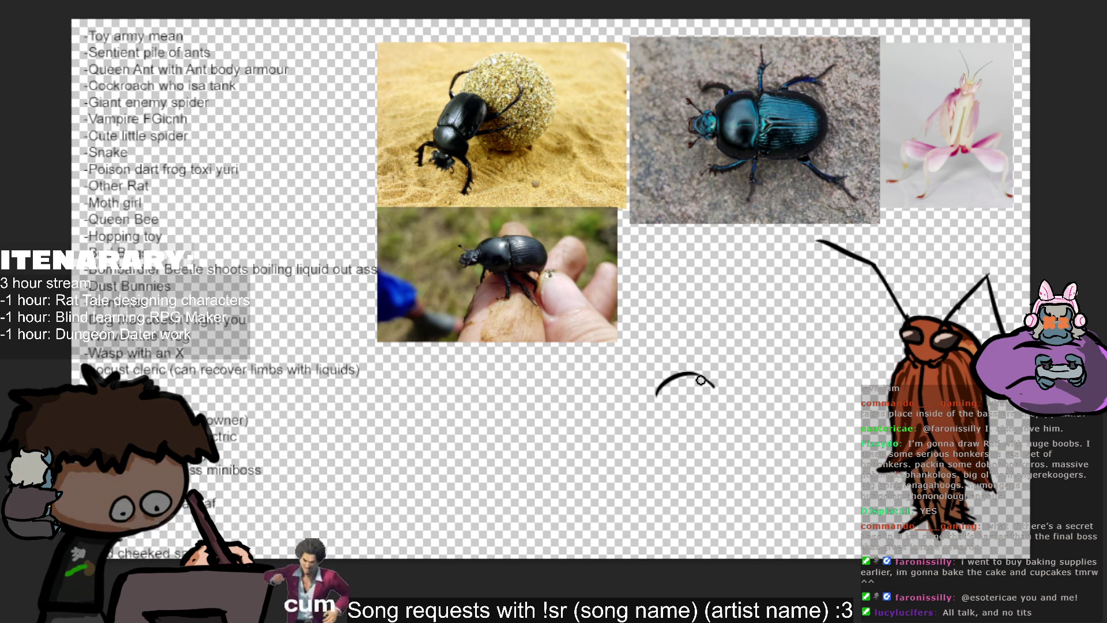
{"action": "key", "text": "ctrl+z"}
{"action": "left_click_drag", "start_coordinate": [690, 374], "coordinate": [720, 395]}
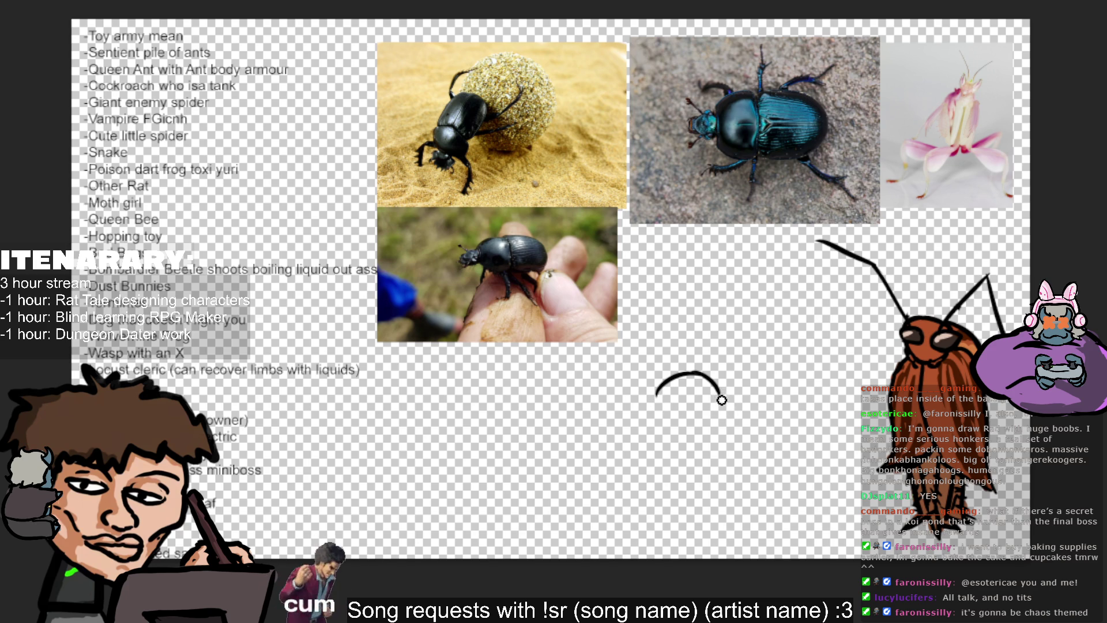
{"action": "left_click_drag", "start_coordinate": [723, 400], "coordinate": [656, 391]}
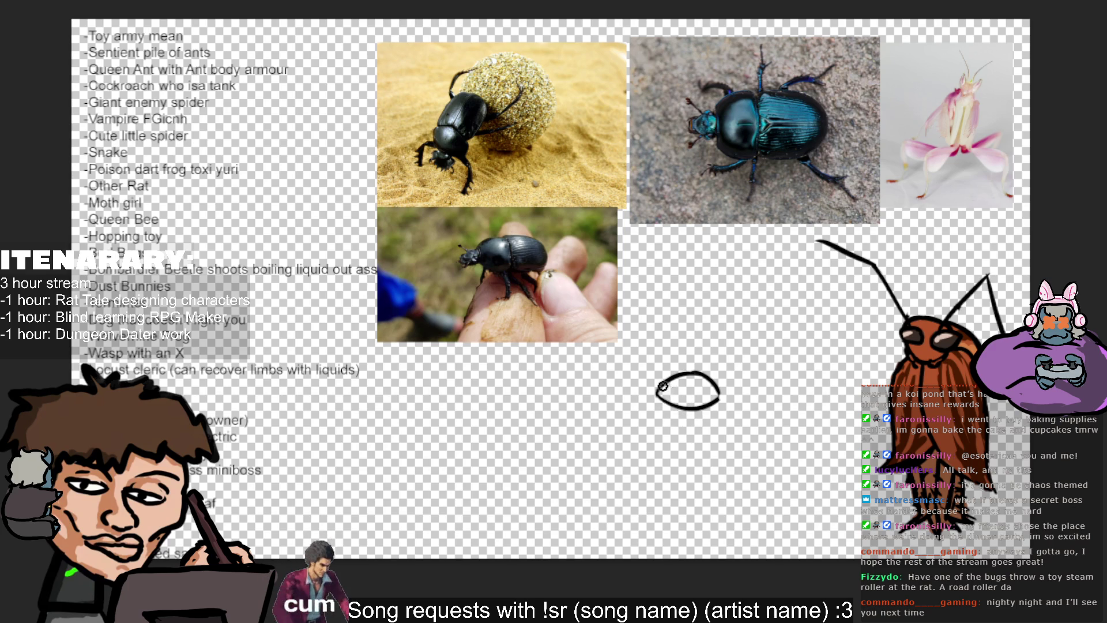
Add a second eye loop and two antenna strokes to the doodled beetle face.
{"action": "left_click_drag", "start_coordinate": [660, 390], "coordinate": [690, 391]}
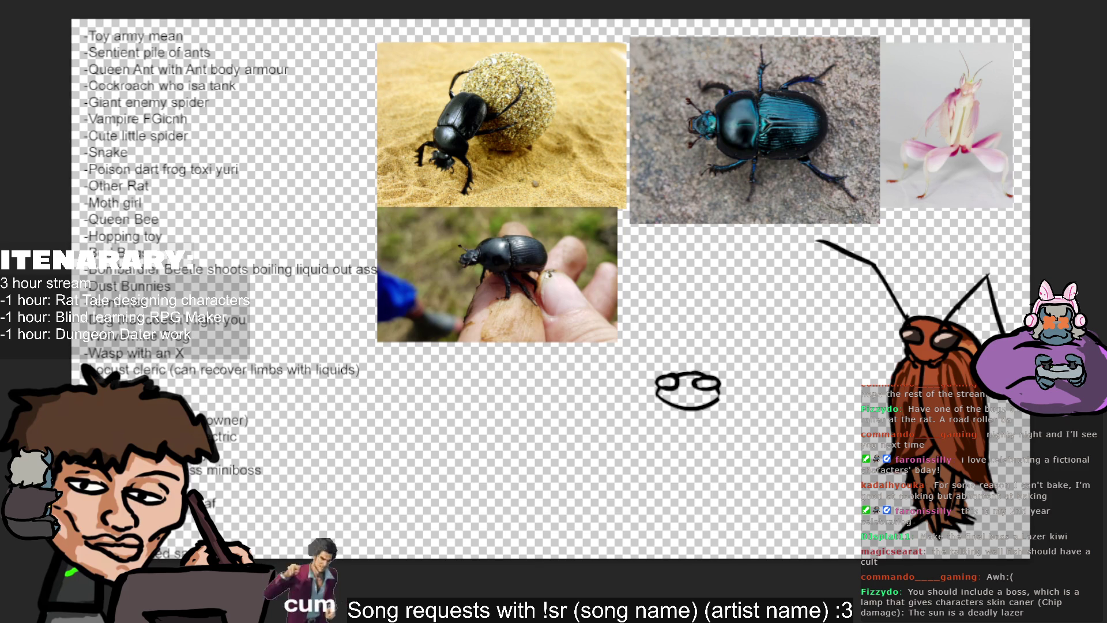
{"action": "left_click_drag", "start_coordinate": [663, 359], "coordinate": [673, 376]}
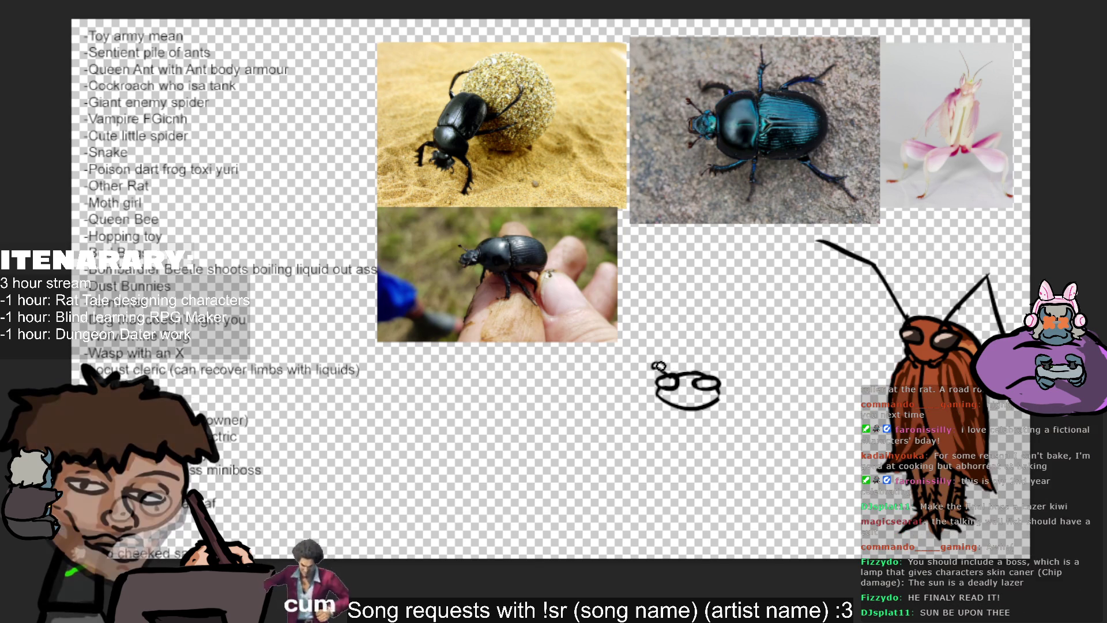
{"action": "left_click_drag", "start_coordinate": [703, 381], "coordinate": [719, 370]}
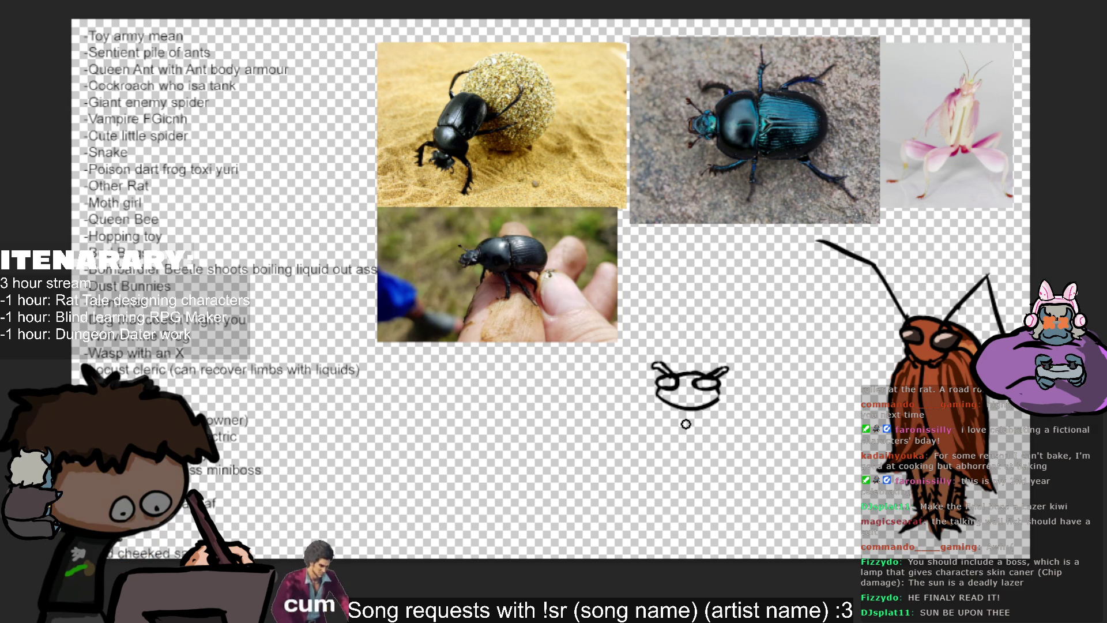
Attempt curved body lines below the face, undoing each misdrawn stroke.
{"action": "mouse_move", "coordinate": [622, 424]}
{"action": "left_mouse_down"}
{"action": "mouse_move", "coordinate": [659, 396]}
{"action": "mouse_move", "coordinate": [630, 429]}
{"action": "mouse_move", "coordinate": [637, 449]}
{"action": "left_mouse_up"}
{"action": "key", "text": "ctrl+z"}
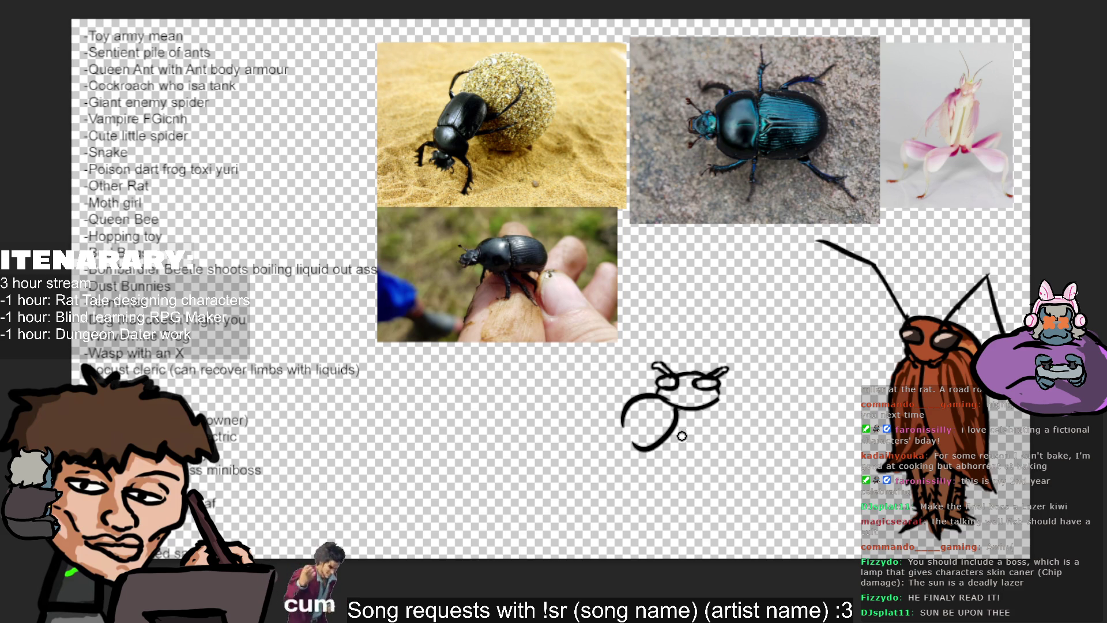
{"action": "key", "text": "ctrl+z"}
{"action": "key", "text": "ctrl+z"}
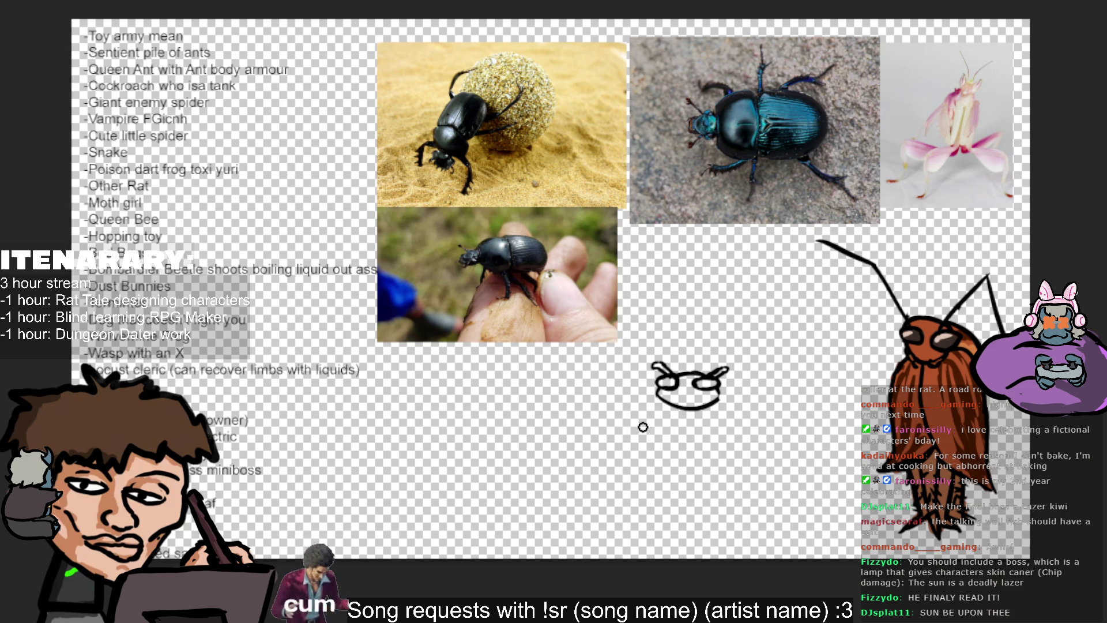
{"action": "left_click_drag", "start_coordinate": [649, 428], "coordinate": [652, 450]}
{"action": "key", "text": "ctrl+z"}
{"action": "key", "text": "ctrl+z"}
{"action": "key", "text": "ctrl+z"}
Draw the left and right body curves under the face, removing a stray ink blob.
{"action": "mouse_move", "coordinate": [650, 463]}
{"action": "left_mouse_down"}
{"action": "mouse_move", "coordinate": [666, 458]}
{"action": "mouse_move", "coordinate": [656, 470]}
{"action": "left_mouse_up"}
{"action": "key", "text": "ctrl+z"}
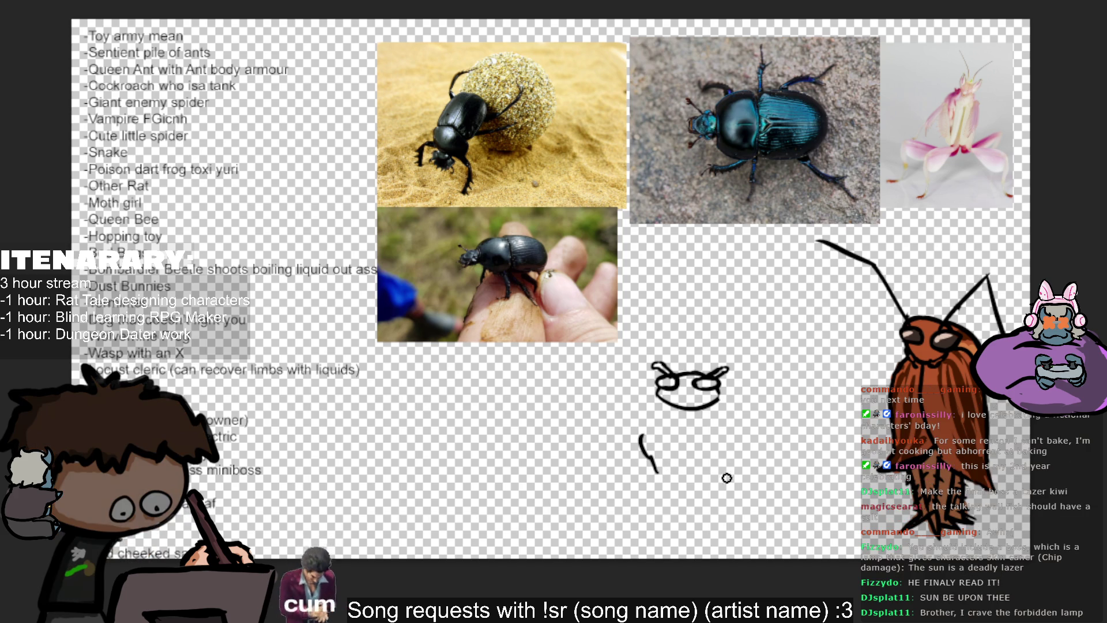
{"action": "left_click_drag", "start_coordinate": [731, 418], "coordinate": [723, 472]}
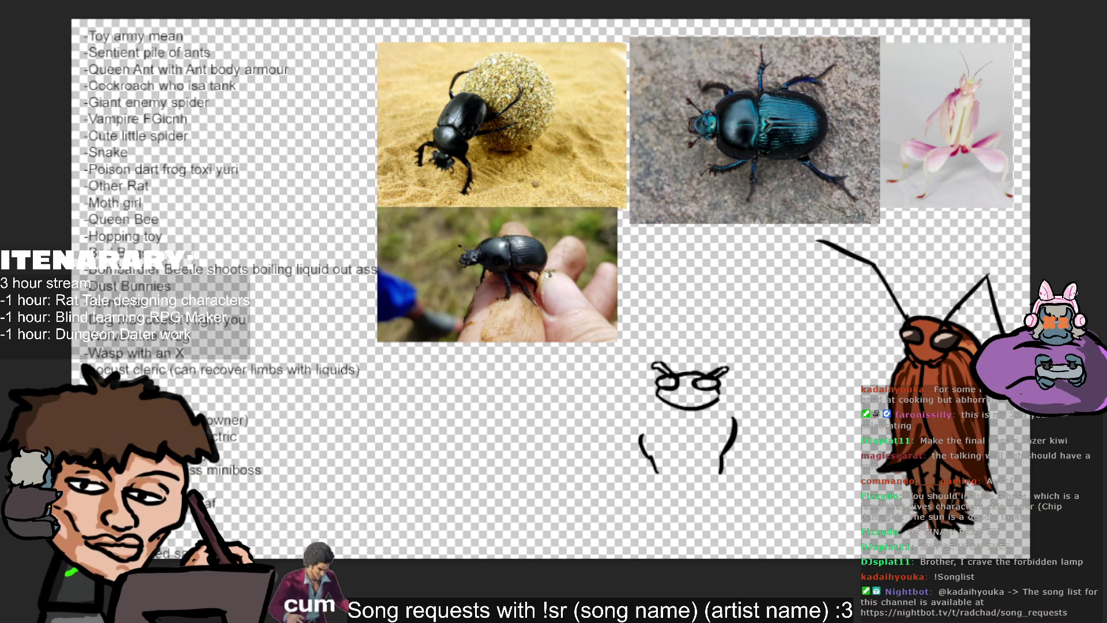
{"action": "left_click", "coordinate": [733, 422]}
{"action": "key", "text": "ctrl+z"}
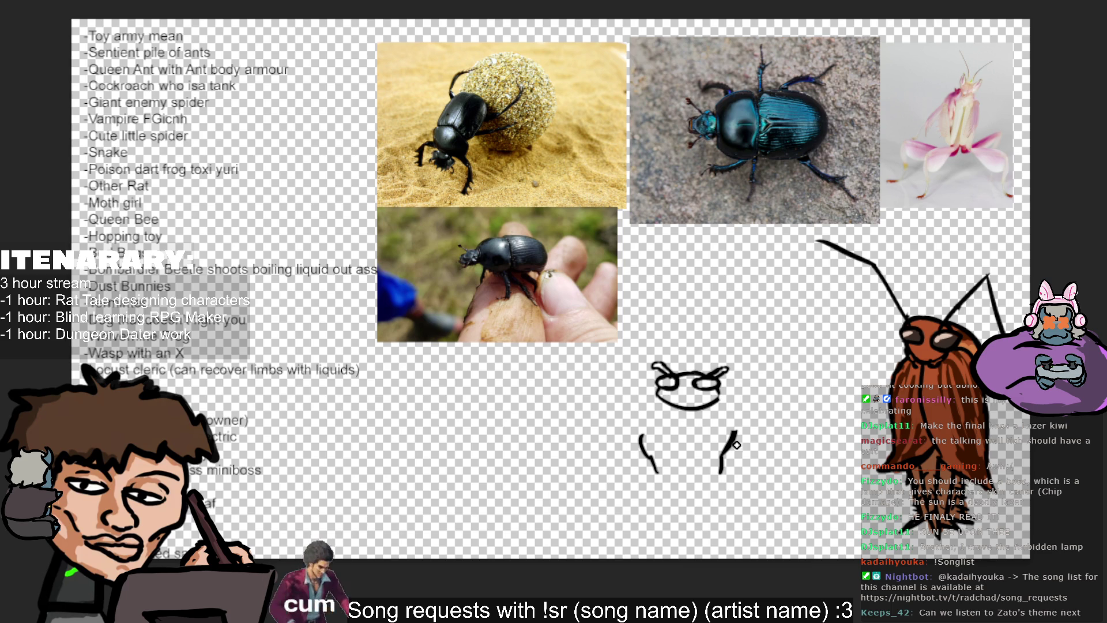
{"action": "left_click_drag", "start_coordinate": [731, 426], "coordinate": [725, 452]}
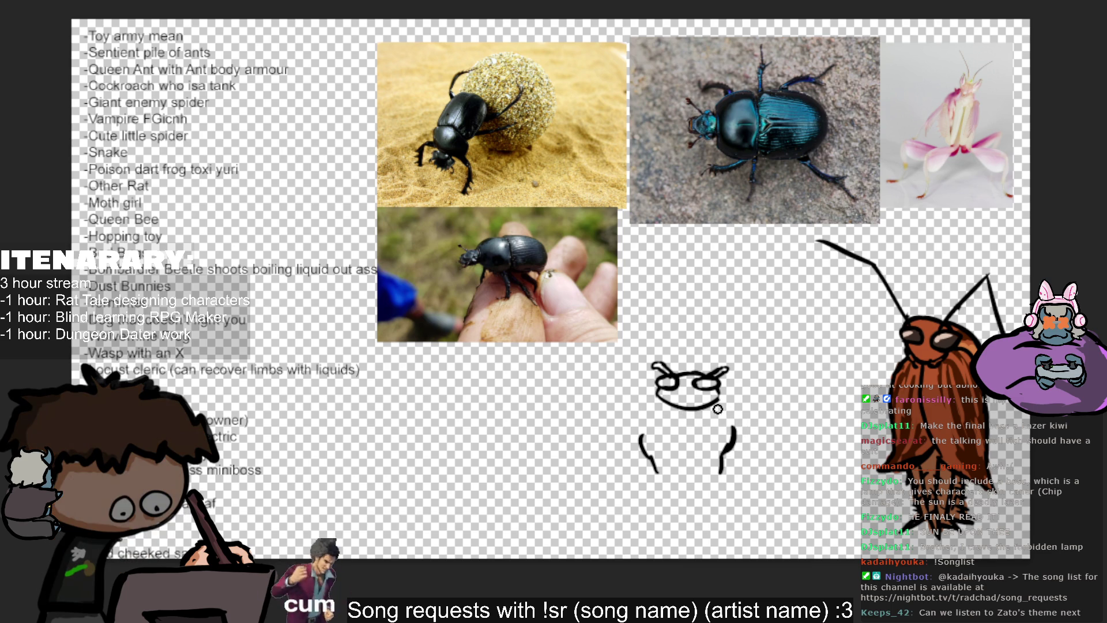
Try and undo extra side strokes, then paste the upside-down beetle reference photo.
{"action": "left_click_drag", "start_coordinate": [711, 404], "coordinate": [760, 413]}
{"action": "key", "text": "ctrl+z"}
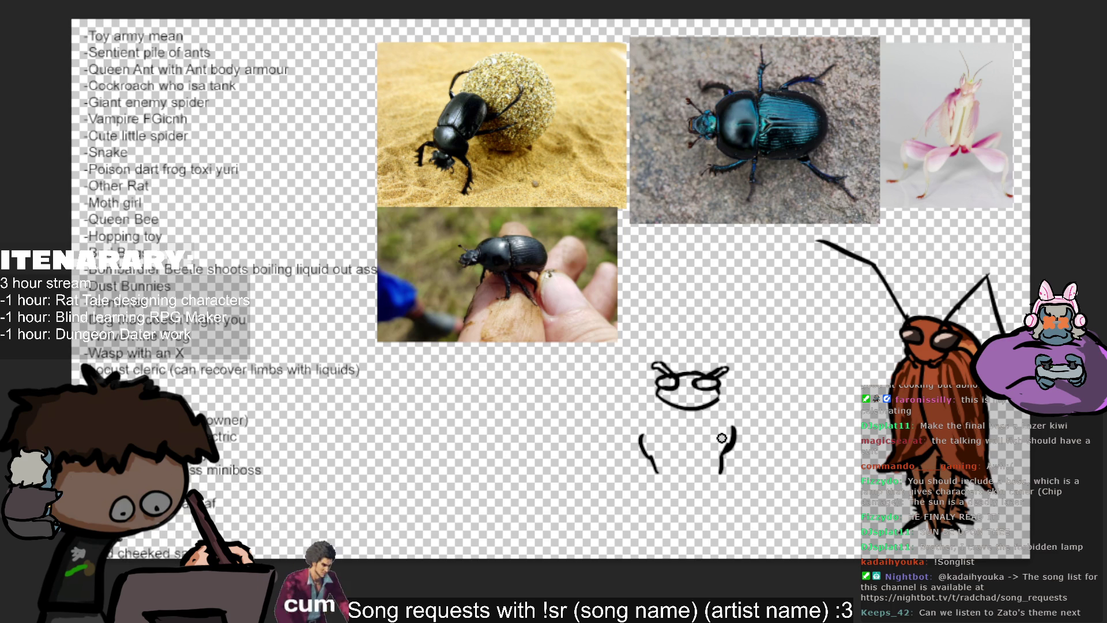
{"action": "left_click_drag", "start_coordinate": [620, 423], "coordinate": [659, 377]}
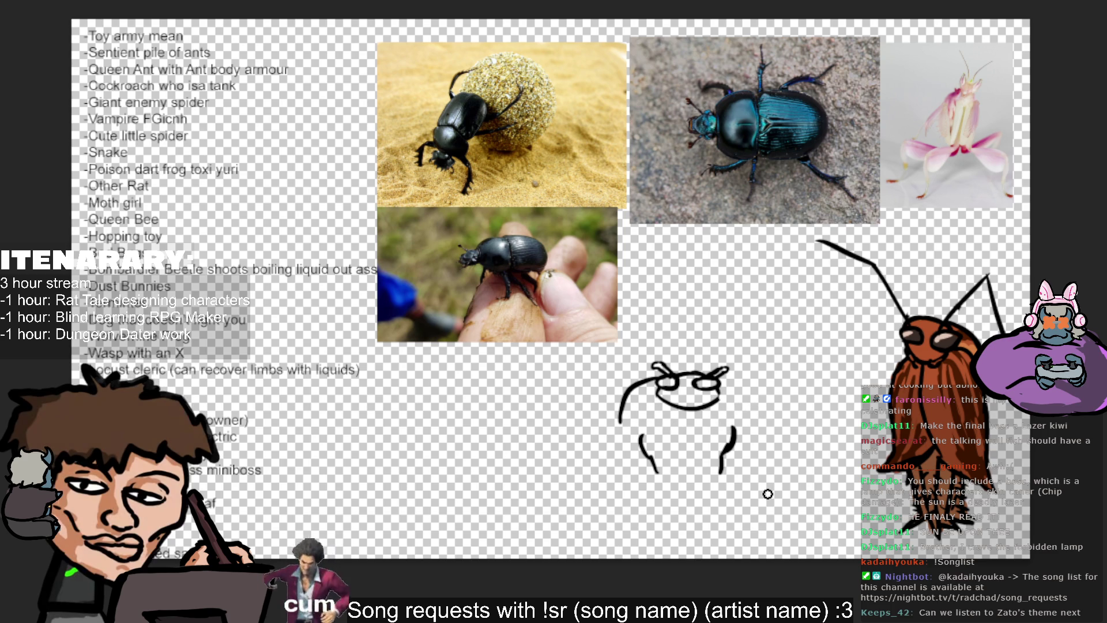
{"action": "key", "text": "ctrl+z"}
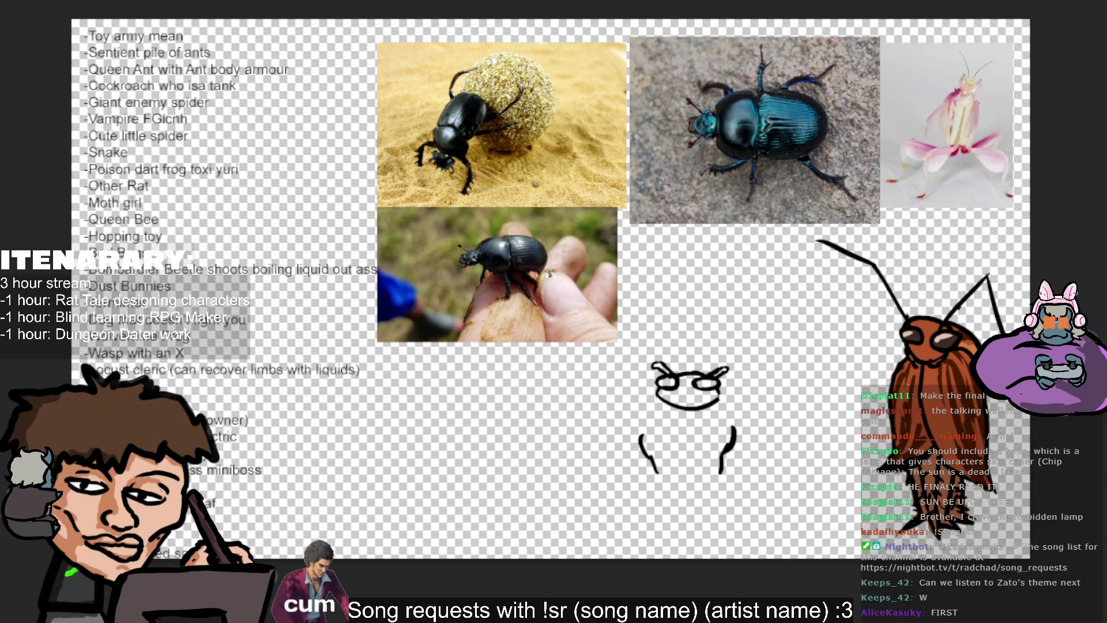
{"action": "key", "text": "ctrl+v"}
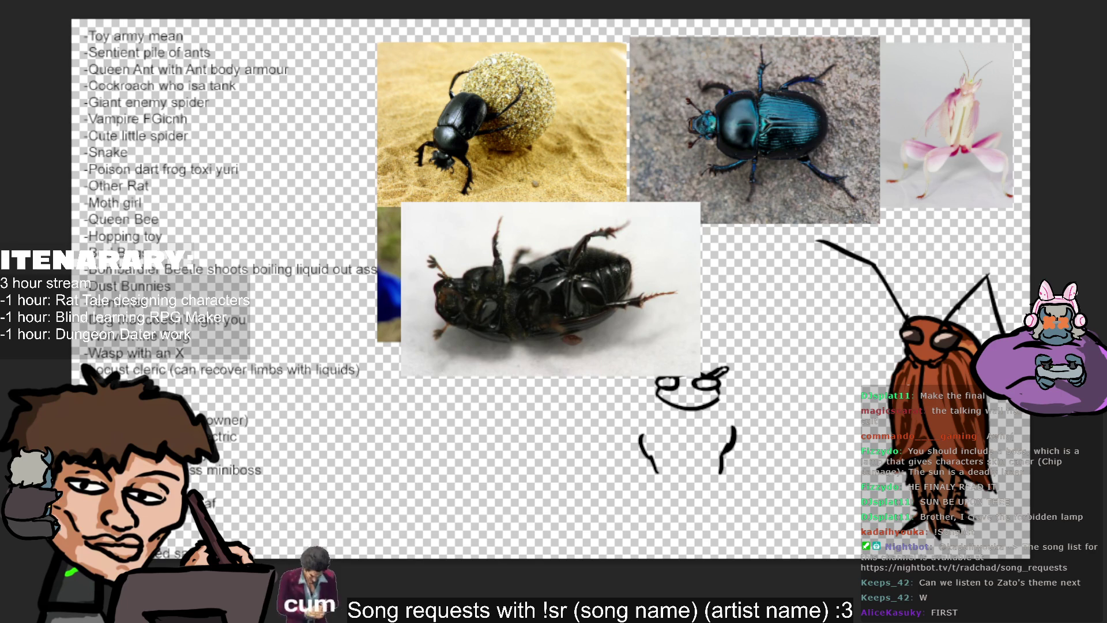
Move the upside-down beetle photo above the sketch and clear the lasso selection.
{"action": "left_click_drag", "start_coordinate": [554, 286], "coordinate": [783, 267]}
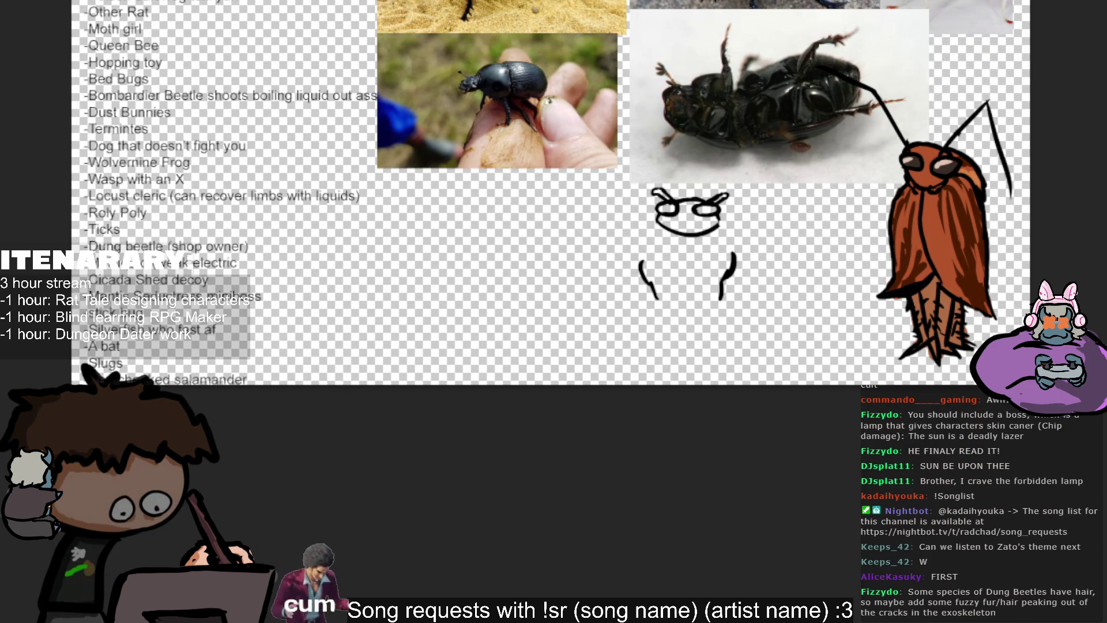
{"action": "left_click_drag", "start_coordinate": [636, 190], "coordinate": [791, 202]}
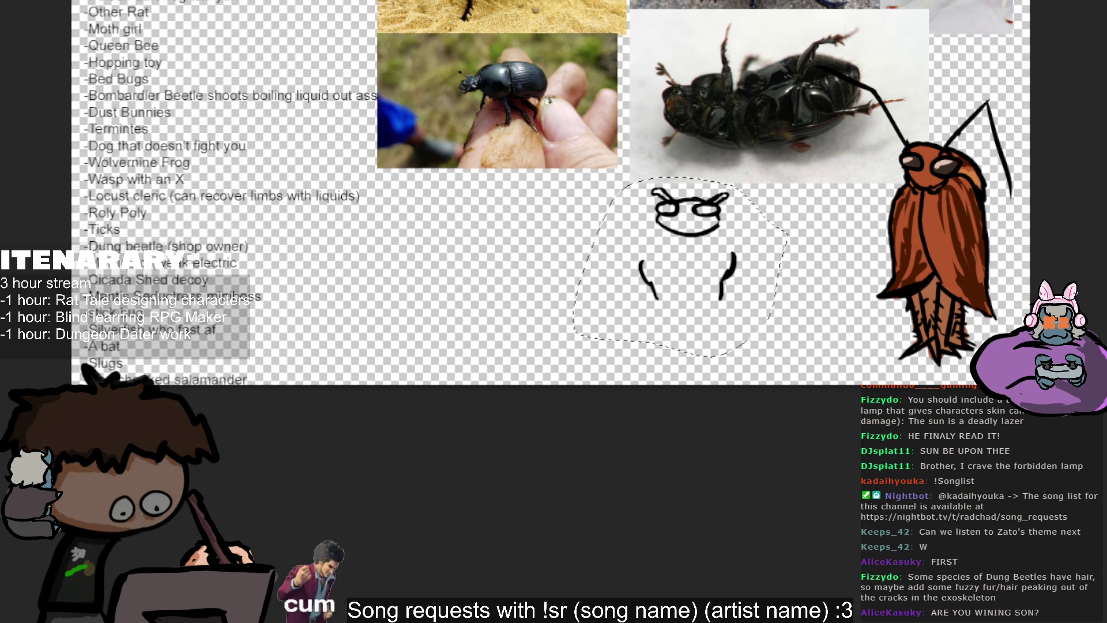
{"action": "key", "text": "ctrl+d"}
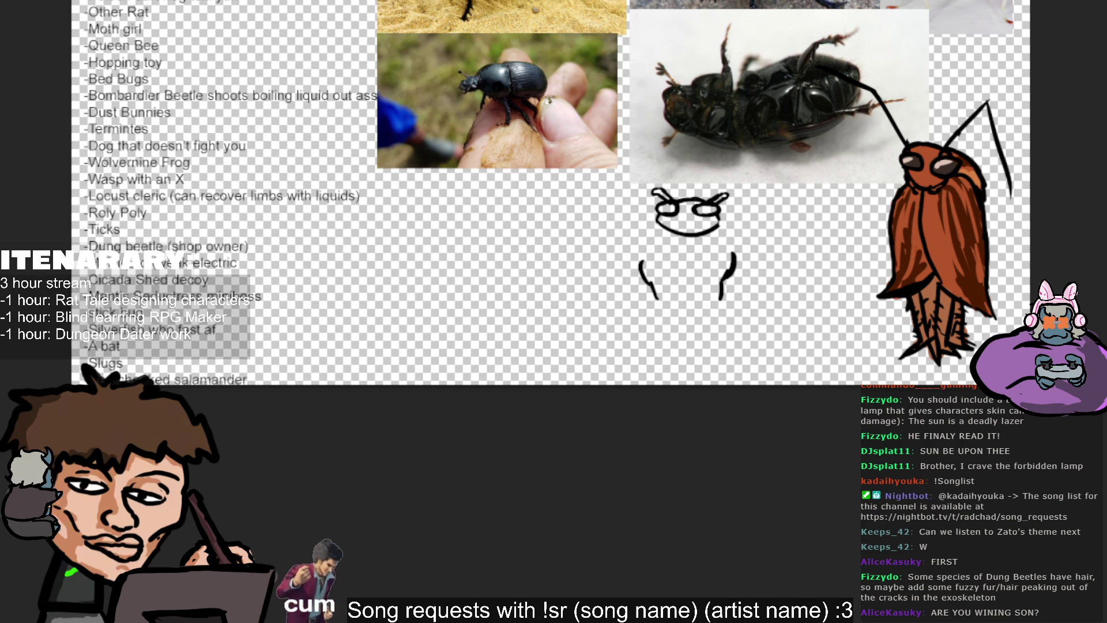
{"action": "scroll", "coordinate": [553, 259], "scroll_direction": "up", "scroll_amount": 1}
{"action": "scroll", "coordinate": [553, 260], "scroll_direction": "up", "scroll_amount": 1}
{"action": "scroll", "coordinate": [554, 260], "scroll_direction": "up", "scroll_amount": 1}
{"action": "scroll", "coordinate": [553, 259], "scroll_direction": "up", "scroll_amount": 1}
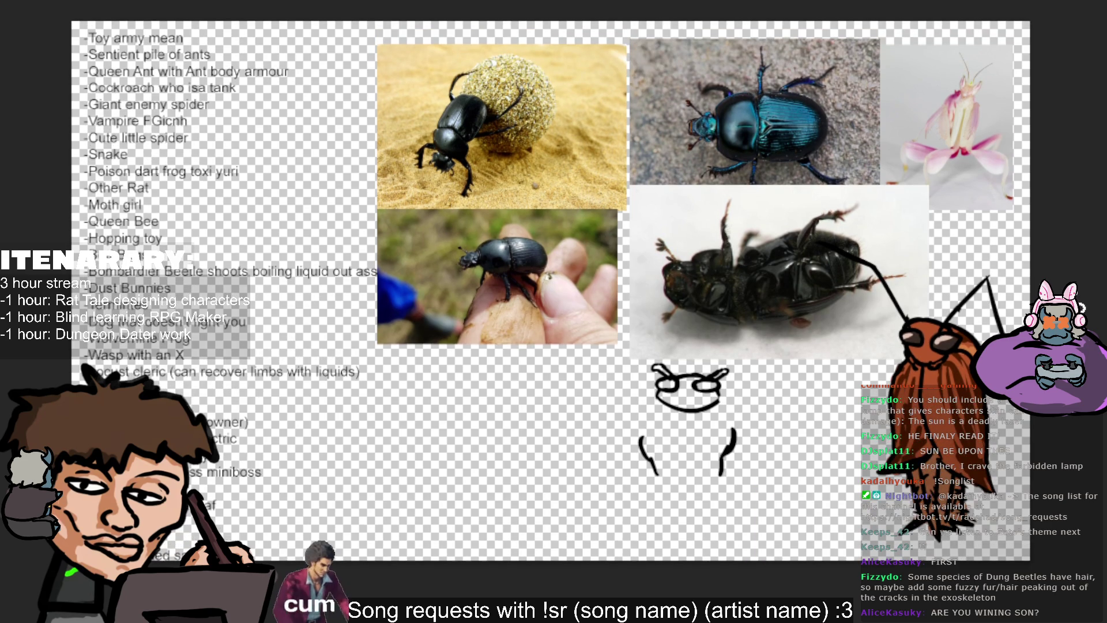
{"action": "scroll", "coordinate": [819, 313], "scroll_direction": "up", "scroll_amount": 1}
{"action": "scroll", "coordinate": [820, 313], "scroll_direction": "up", "scroll_amount": 1}
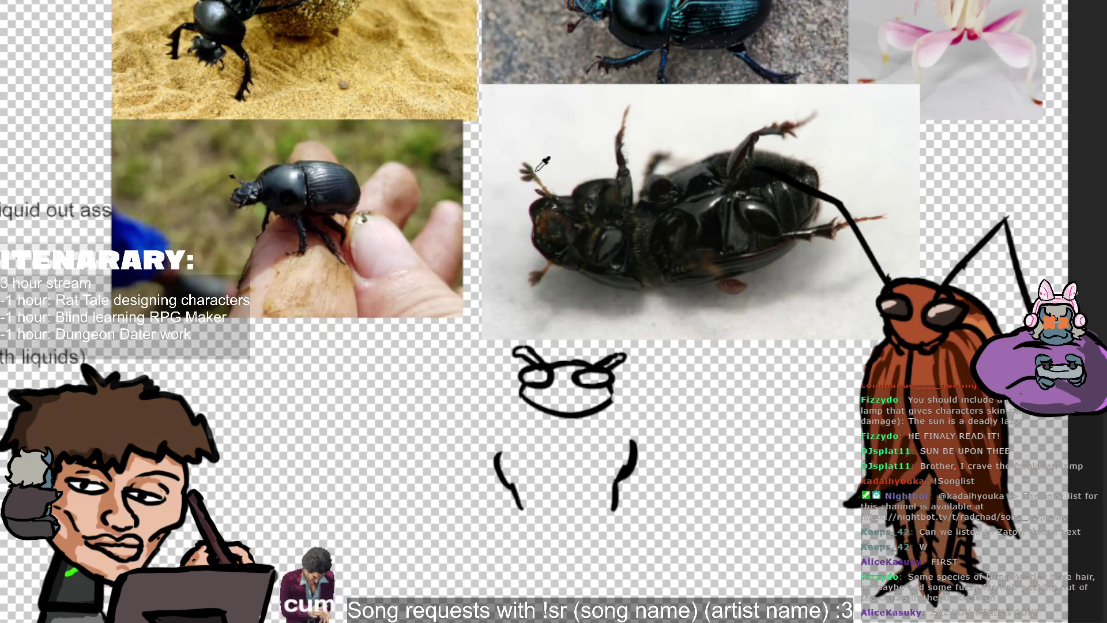
{"action": "scroll", "coordinate": [819, 313], "scroll_direction": "up", "scroll_amount": 2}
{"action": "scroll", "coordinate": [699, 194], "scroll_direction": "up", "scroll_amount": 1}
{"action": "scroll", "coordinate": [615, 107], "scroll_direction": "up", "scroll_amount": 1}
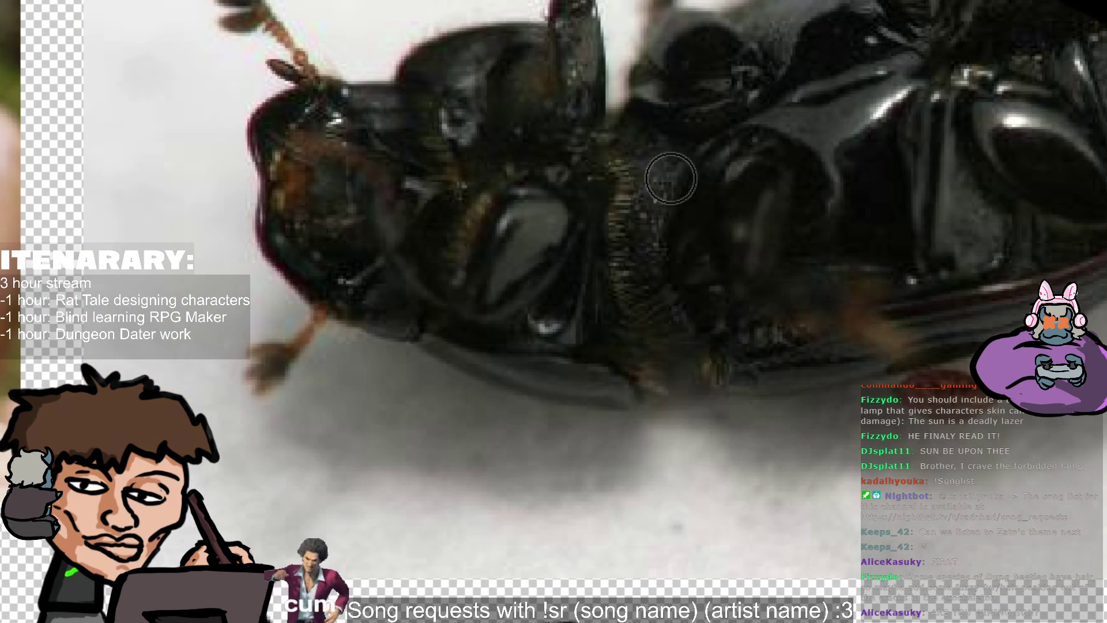
{"action": "scroll", "coordinate": [611, 283], "scroll_direction": "down", "scroll_amount": 1}
{"action": "scroll", "coordinate": [658, 302], "scroll_direction": "down", "scroll_amount": 3}
{"action": "scroll", "coordinate": [648, 320], "scroll_direction": "down", "scroll_amount": 1}
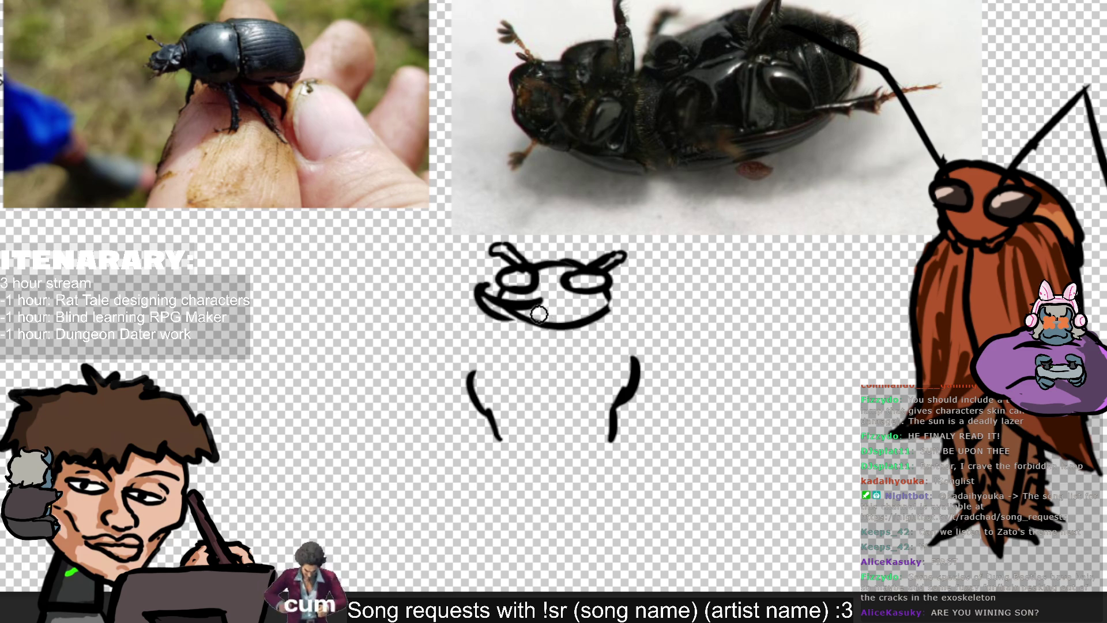
Erase the face's left side and redraw the left eye with a smoother chin curve.
{"action": "mouse_move", "coordinate": [462, 291]}
{"action": "left_mouse_down"}
{"action": "mouse_move", "coordinate": [520, 316]}
{"action": "mouse_move", "coordinate": [523, 305]}
{"action": "mouse_move", "coordinate": [491, 313]}
{"action": "mouse_move", "coordinate": [520, 328]}
{"action": "mouse_move", "coordinate": [545, 325]}
{"action": "mouse_move", "coordinate": [485, 298]}
{"action": "mouse_move", "coordinate": [554, 327]}
{"action": "left_mouse_up"}
{"action": "mouse_move", "coordinate": [518, 290]}
{"action": "left_mouse_down"}
{"action": "mouse_move", "coordinate": [485, 296]}
{"action": "mouse_move", "coordinate": [500, 331]}
{"action": "left_mouse_up"}
{"action": "mouse_move", "coordinate": [481, 290]}
{"action": "left_mouse_down"}
{"action": "mouse_move", "coordinate": [519, 312]}
{"action": "mouse_move", "coordinate": [523, 330]}
{"action": "mouse_move", "coordinate": [549, 308]}
{"action": "mouse_move", "coordinate": [523, 322]}
{"action": "left_mouse_up"}
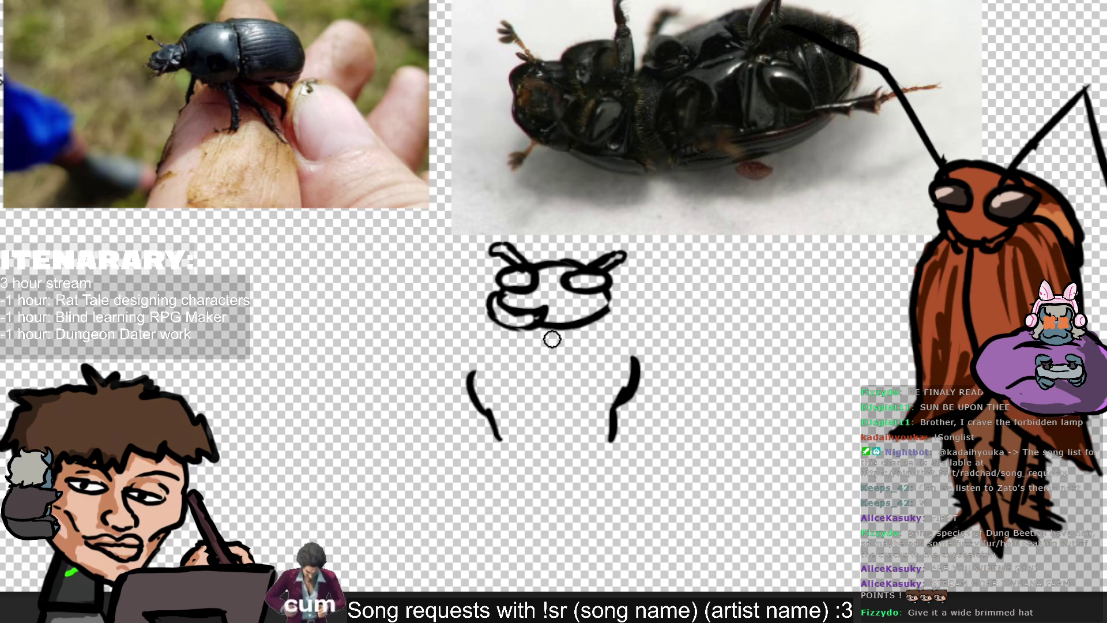
{"action": "scroll", "coordinate": [567, 298], "scroll_direction": "down", "scroll_amount": 1}
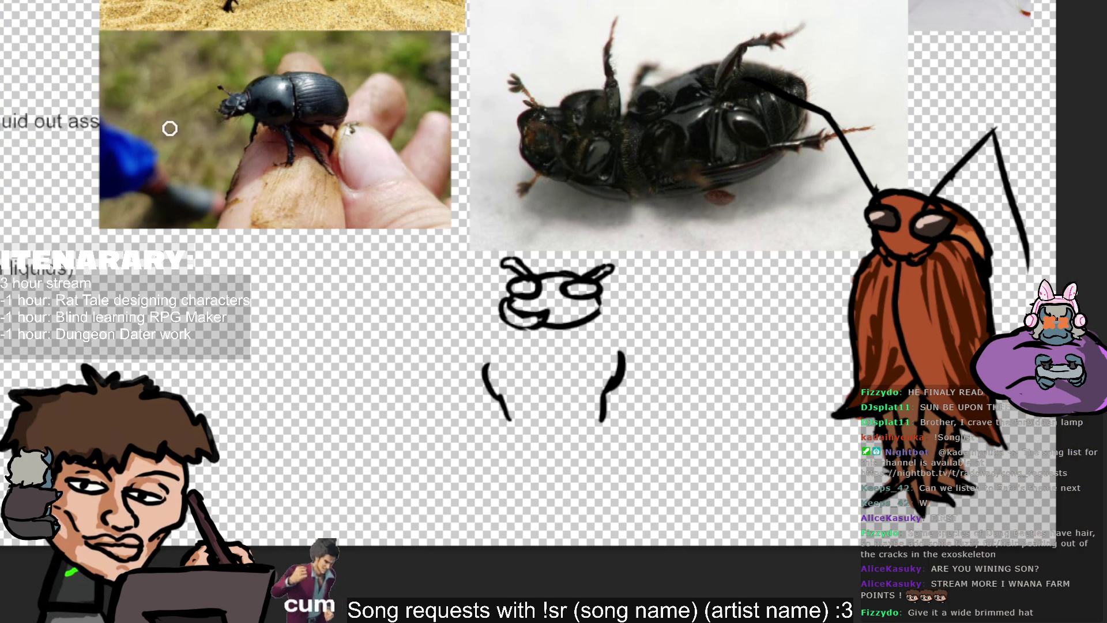
Nudge the beetle sketch down and right, then return to the Brush tool.
{"action": "left_click_drag", "start_coordinate": [651, 269], "coordinate": [668, 302]}
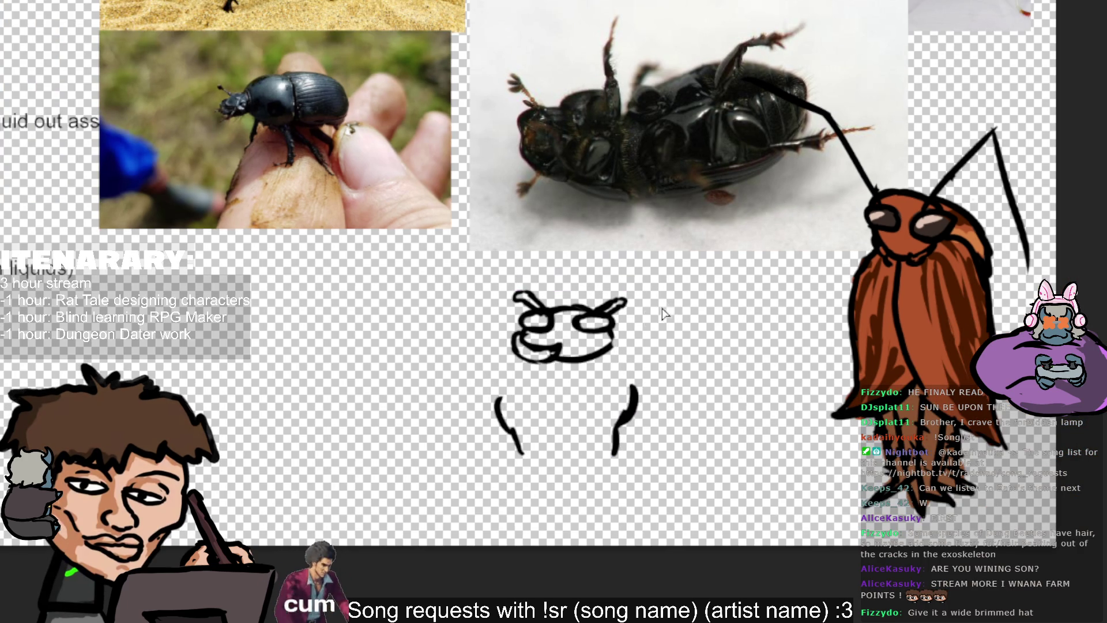
{"action": "key", "text": "b"}
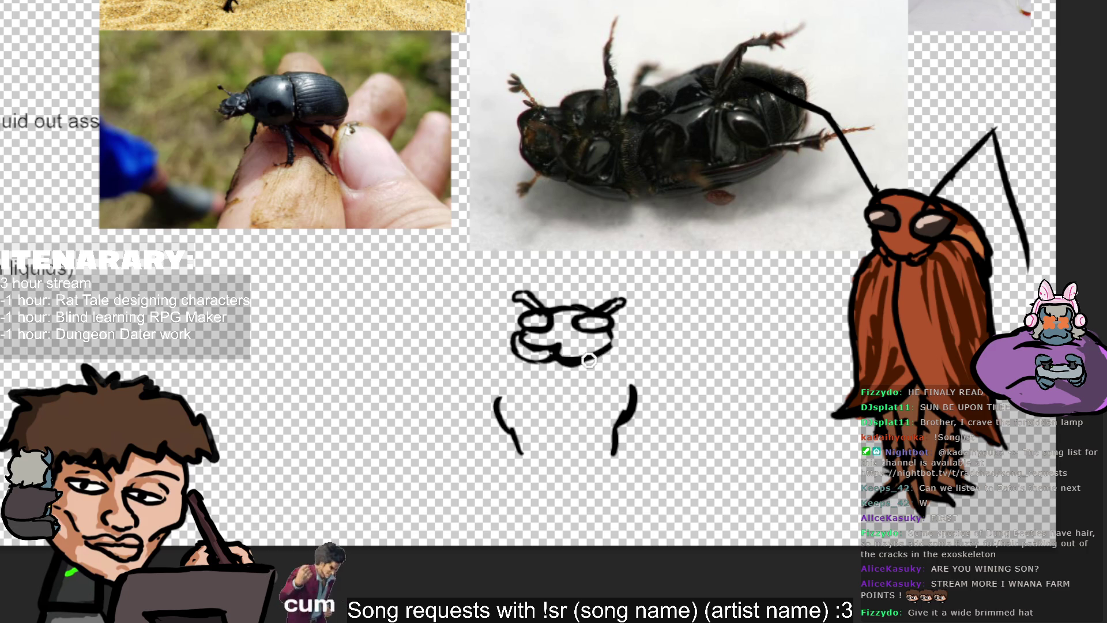
{"action": "key", "text": "v"}
{"action": "key", "text": "b"}
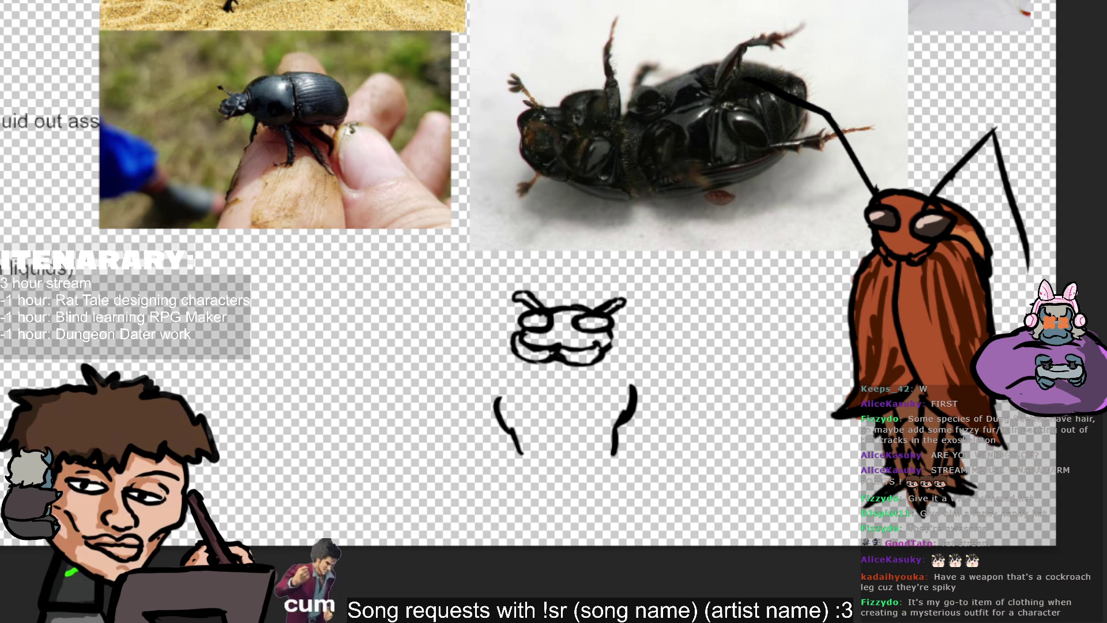
{"action": "scroll", "coordinate": [485, 300], "scroll_direction": "down", "scroll_amount": 3}
{"action": "scroll", "coordinate": [458, 278], "scroll_direction": "up", "scroll_amount": 1}
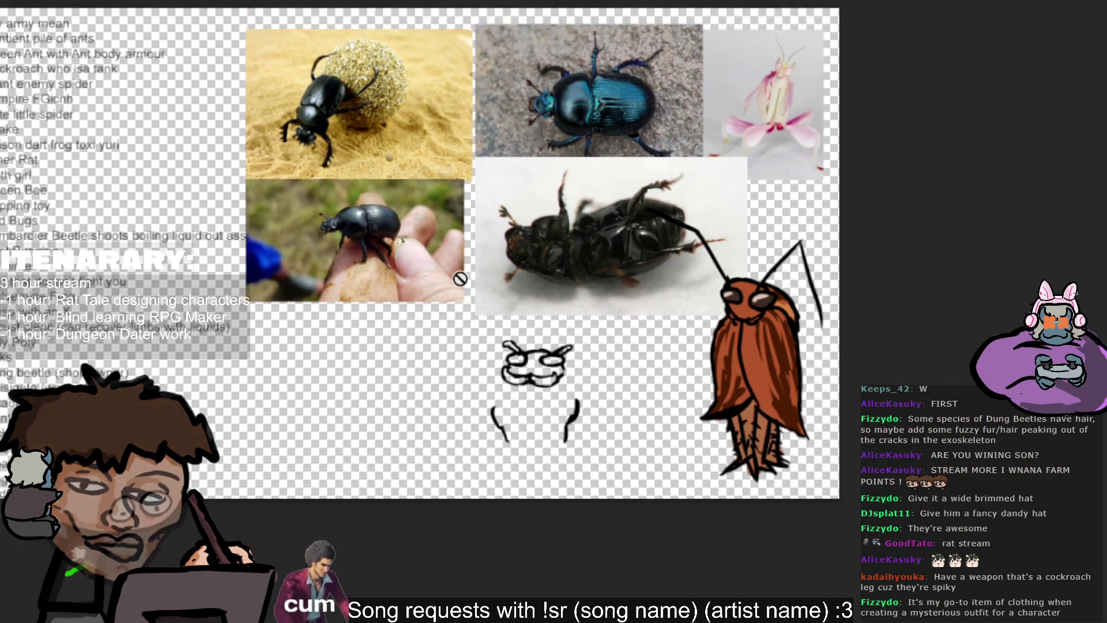
{"action": "scroll", "coordinate": [433, 282], "scroll_direction": "up", "scroll_amount": 1}
{"action": "scroll", "coordinate": [433, 281], "scroll_direction": "up", "scroll_amount": 1}
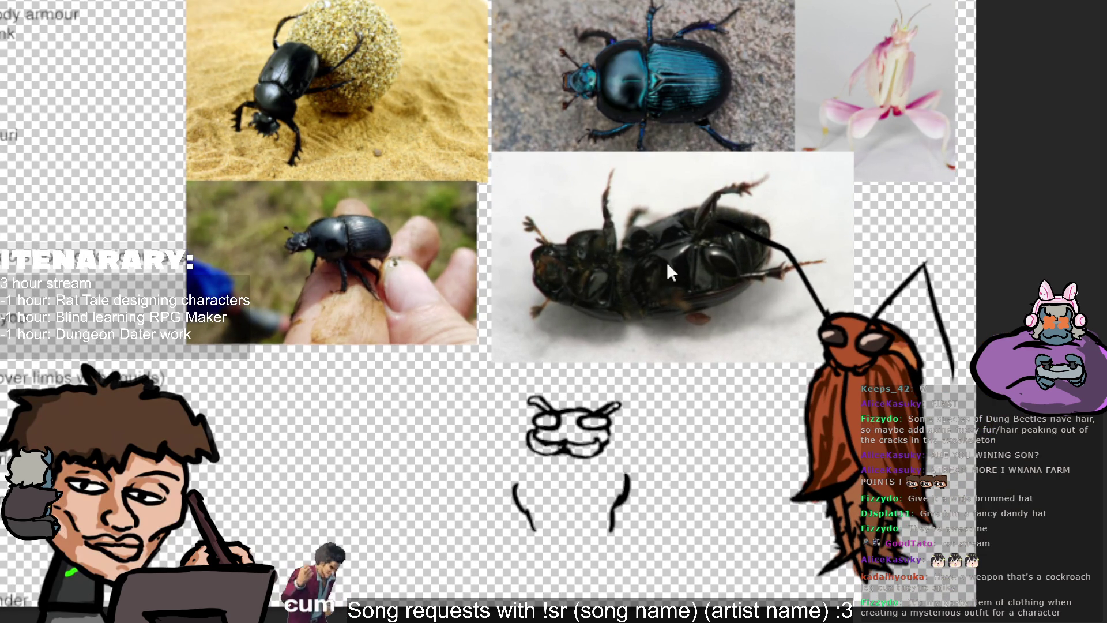
Scale the beetle reference photos down along the top of the canvas and commit.
{"action": "left_click", "coordinate": [742, 344]}
{"action": "mouse_move", "coordinate": [853, 167]}
{"action": "left_mouse_down"}
{"action": "mouse_move", "coordinate": [675, 143]}
{"action": "mouse_move", "coordinate": [677, 88]}
{"action": "mouse_move", "coordinate": [753, 88]}
{"action": "left_mouse_up"}
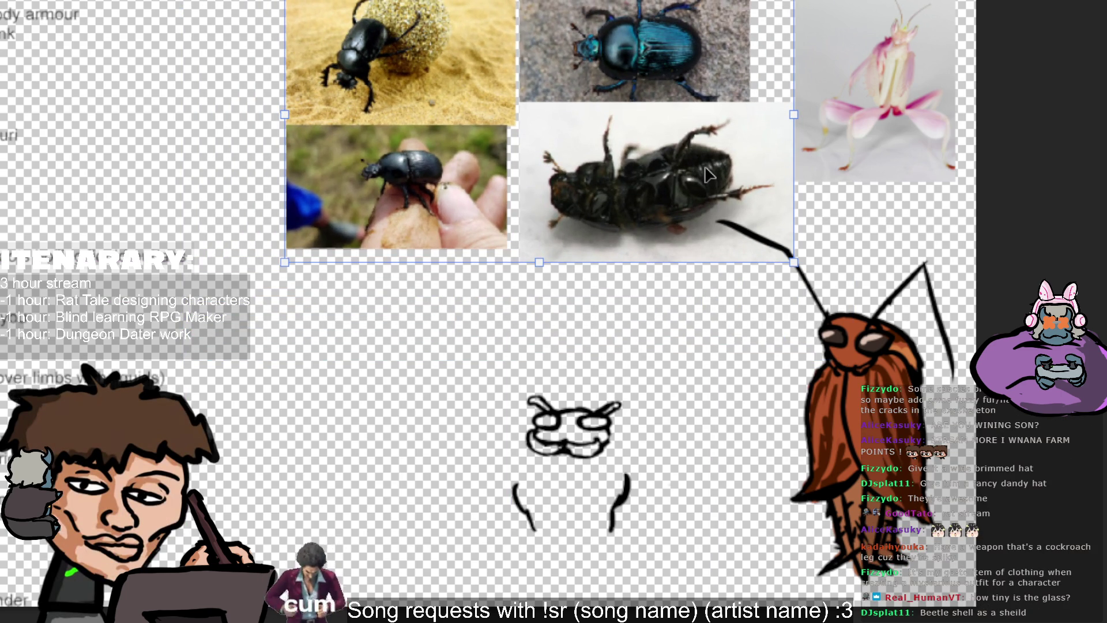
{"action": "key", "text": "Return"}
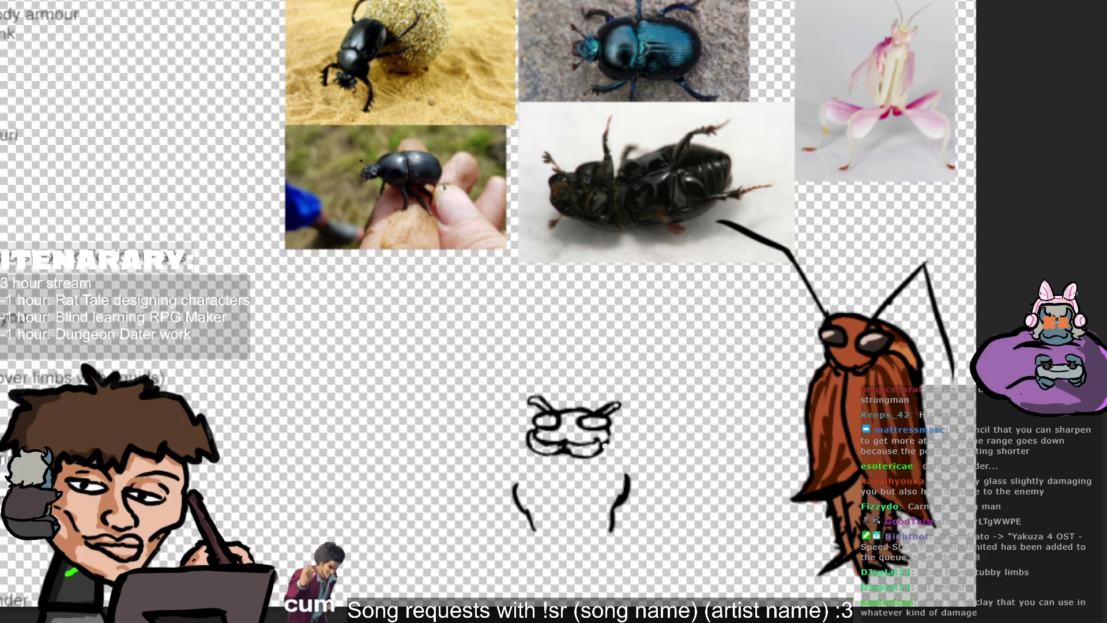
Draw the beetle's back, rear curve and rear legs, redoing short or misplaced strokes.
{"action": "mouse_move", "coordinate": [607, 444]}
{"action": "left_mouse_down"}
{"action": "mouse_move", "coordinate": [676, 446]}
{"action": "mouse_move", "coordinate": [638, 523]}
{"action": "left_mouse_up"}
{"action": "key", "text": "ctrl+z"}
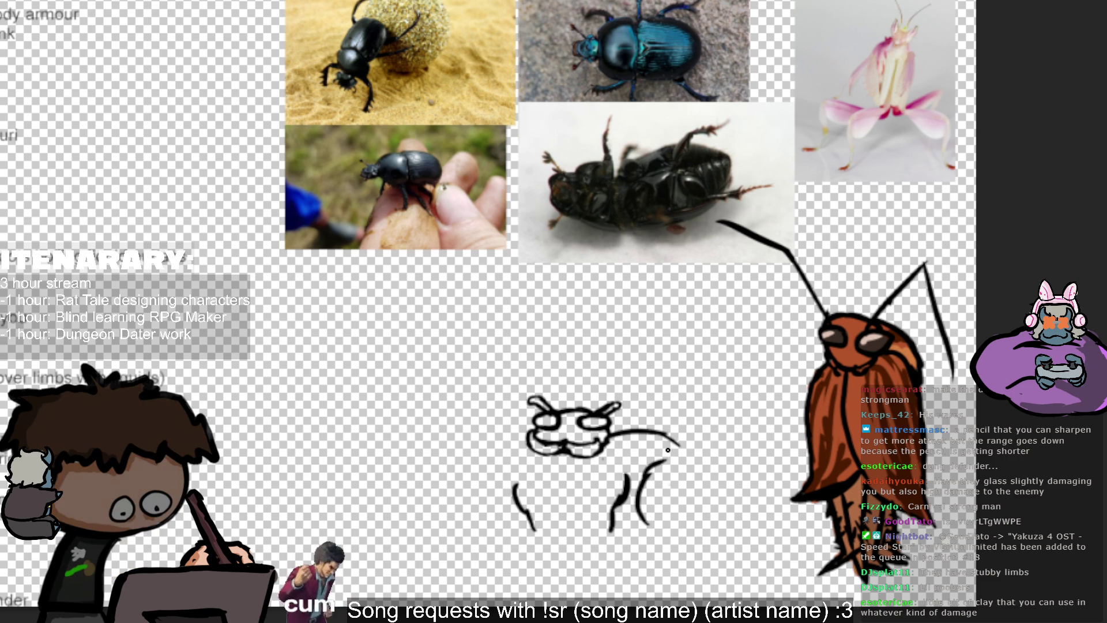
{"action": "left_click_drag", "start_coordinate": [645, 478], "coordinate": [667, 451]}
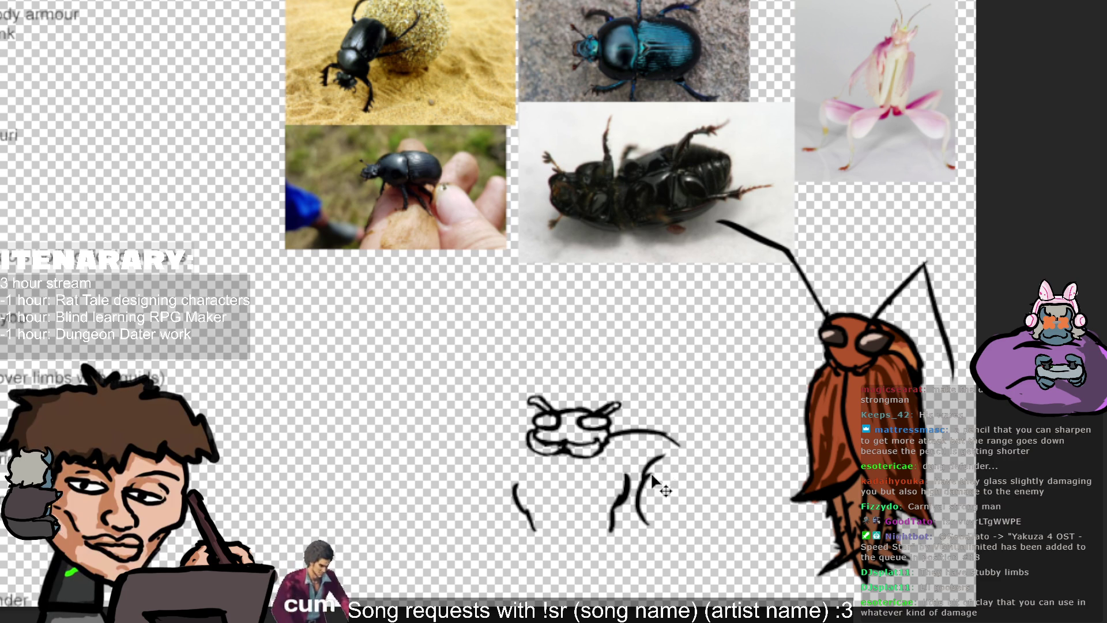
{"action": "key", "text": "ctrl+z"}
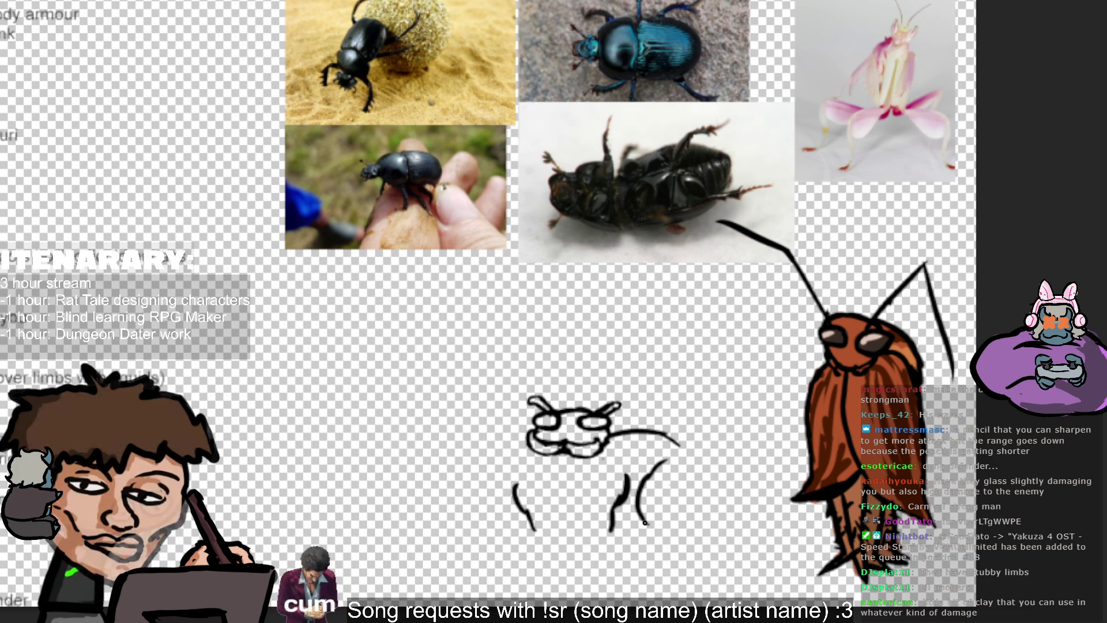
{"action": "left_click_drag", "start_coordinate": [655, 504], "coordinate": [669, 535]}
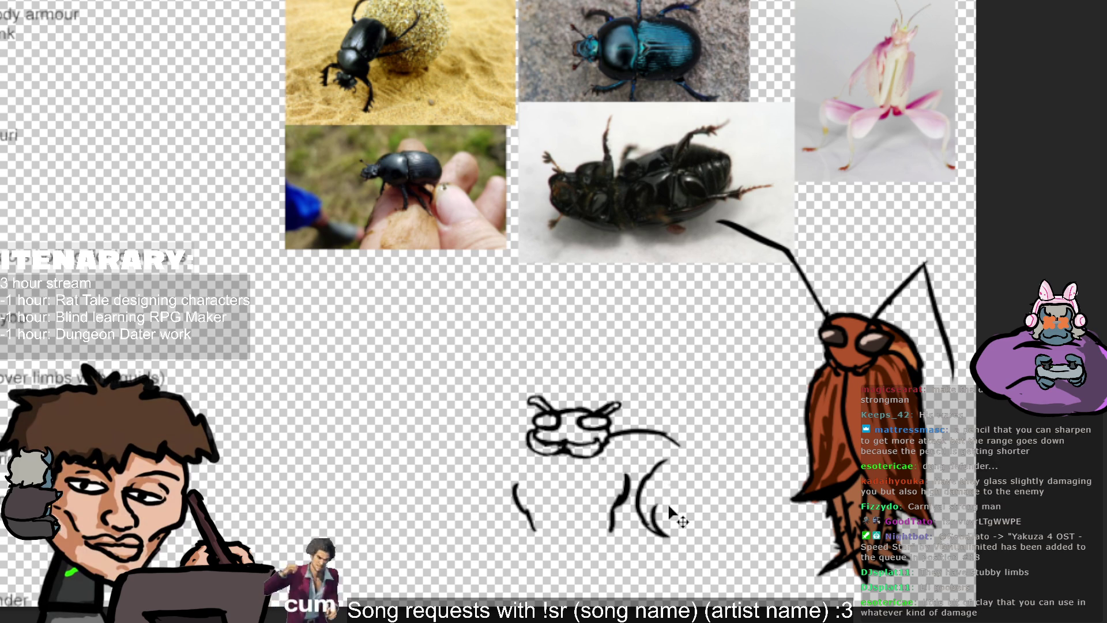
{"action": "mouse_move", "coordinate": [670, 439]}
{"action": "left_mouse_down"}
{"action": "mouse_move", "coordinate": [693, 472]}
{"action": "mouse_move", "coordinate": [676, 502]}
{"action": "left_mouse_up"}
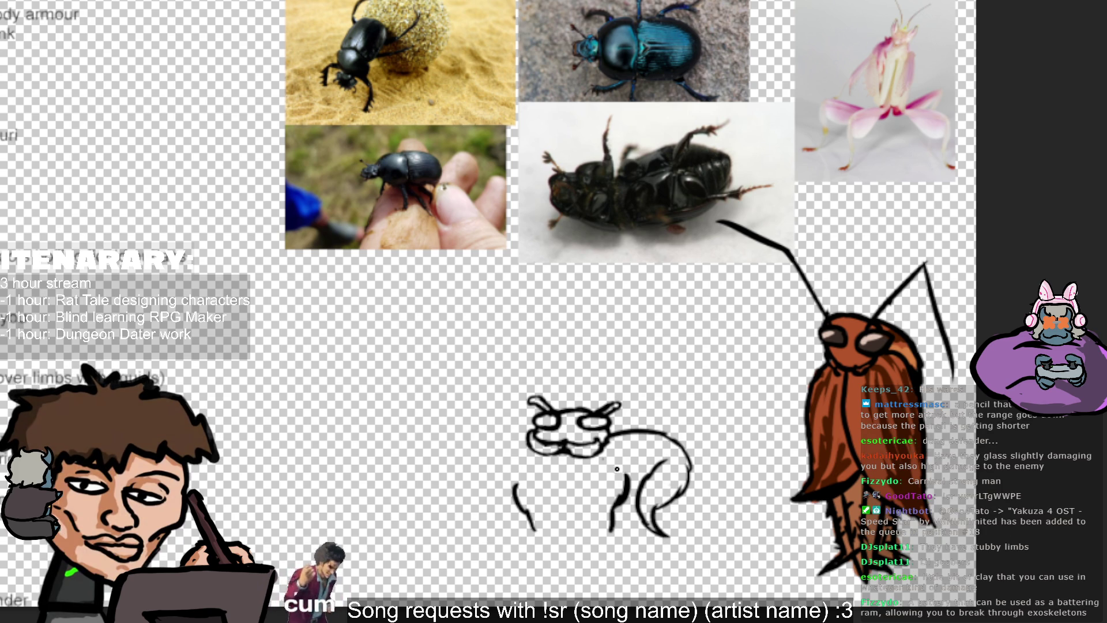
{"action": "key", "text": "ctrl+z"}
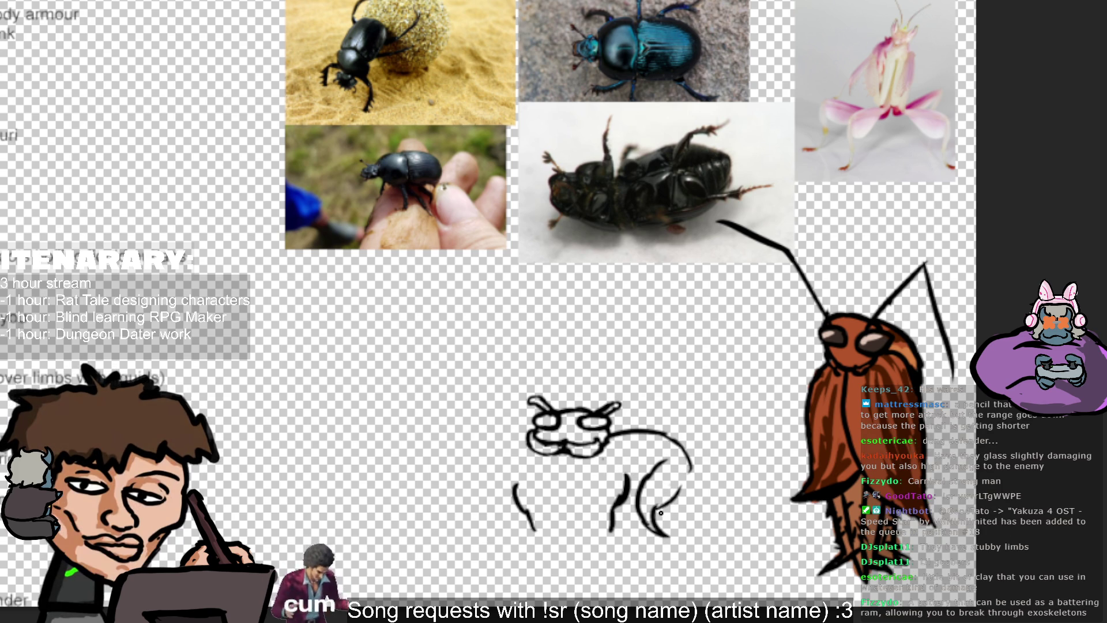
{"action": "mouse_move", "coordinate": [691, 462]}
{"action": "left_mouse_down"}
{"action": "mouse_move", "coordinate": [663, 495]}
{"action": "mouse_move", "coordinate": [682, 493]}
{"action": "left_mouse_up"}
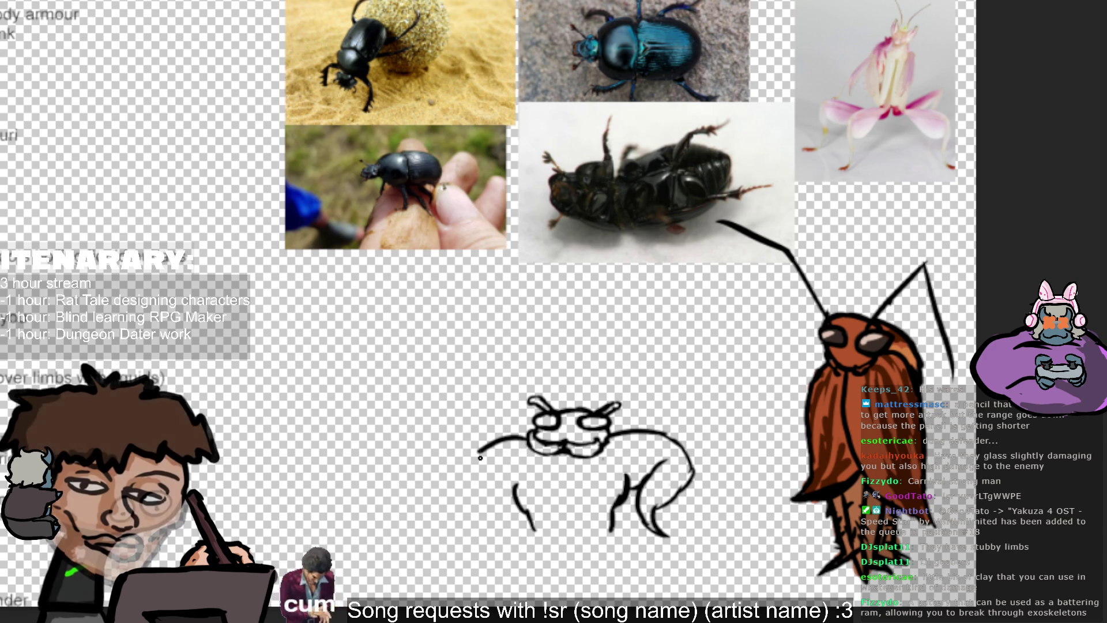
Work out a bulky left shoulder and arm through several redrawn strokes, then fit the canvas.
{"action": "left_click_drag", "start_coordinate": [529, 438], "coordinate": [472, 482]}
{"action": "key", "text": "ctrl+z"}
{"action": "mouse_move", "coordinate": [529, 437]}
{"action": "left_mouse_down"}
{"action": "mouse_move", "coordinate": [482, 461]}
{"action": "mouse_move", "coordinate": [474, 500]}
{"action": "left_mouse_up"}
{"action": "key", "text": "ctrl+z"}
{"action": "left_click_drag", "start_coordinate": [482, 461], "coordinate": [480, 524]}
{"action": "key", "text": "ctrl+z"}
{"action": "key", "text": "ctrl+z"}
{"action": "mouse_move", "coordinate": [529, 437]}
{"action": "left_mouse_down"}
{"action": "mouse_move", "coordinate": [489, 459]}
{"action": "mouse_move", "coordinate": [487, 519]}
{"action": "mouse_move", "coordinate": [537, 530]}
{"action": "left_mouse_up"}
{"action": "key", "text": "ctrl+z"}
{"action": "key", "text": "ctrl+z"}
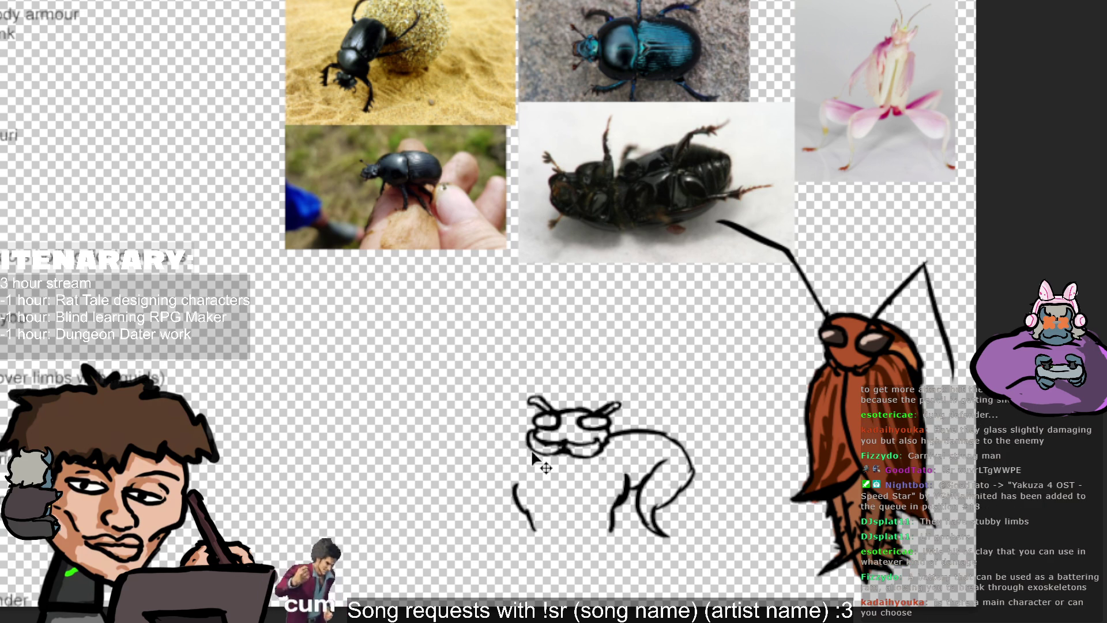
{"action": "left_click_drag", "start_coordinate": [524, 433], "coordinate": [475, 469]}
{"action": "left_click_drag", "start_coordinate": [528, 437], "coordinate": [478, 458]}
{"action": "mouse_move", "coordinate": [511, 499]}
{"action": "left_mouse_down"}
{"action": "mouse_move", "coordinate": [468, 489]}
{"action": "mouse_move", "coordinate": [520, 436]}
{"action": "left_mouse_up"}
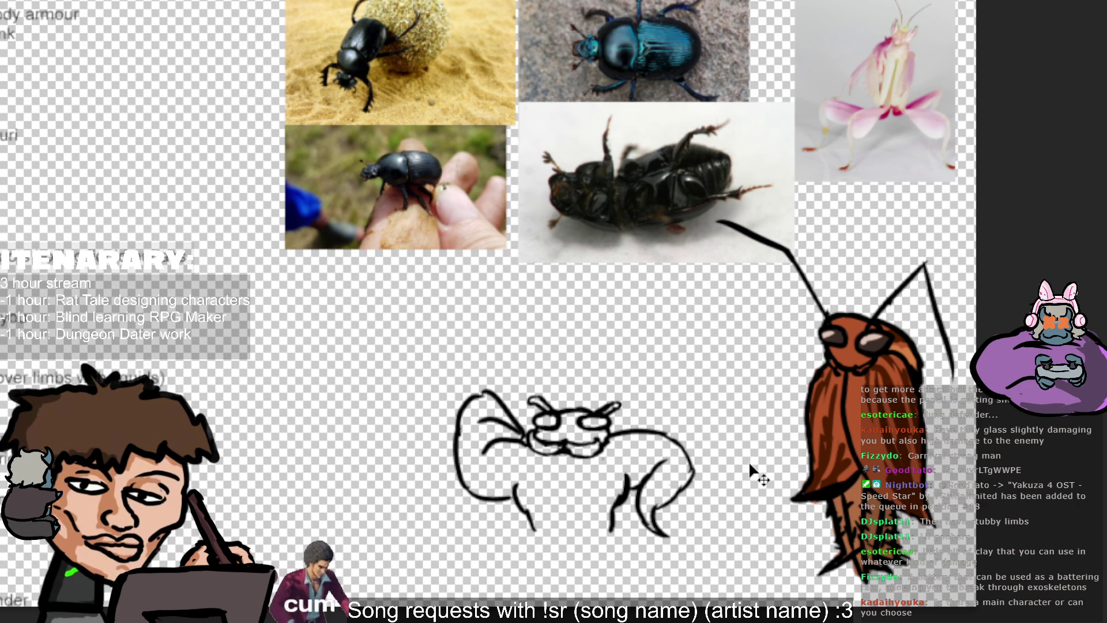
{"action": "key", "text": "ctrl+0"}
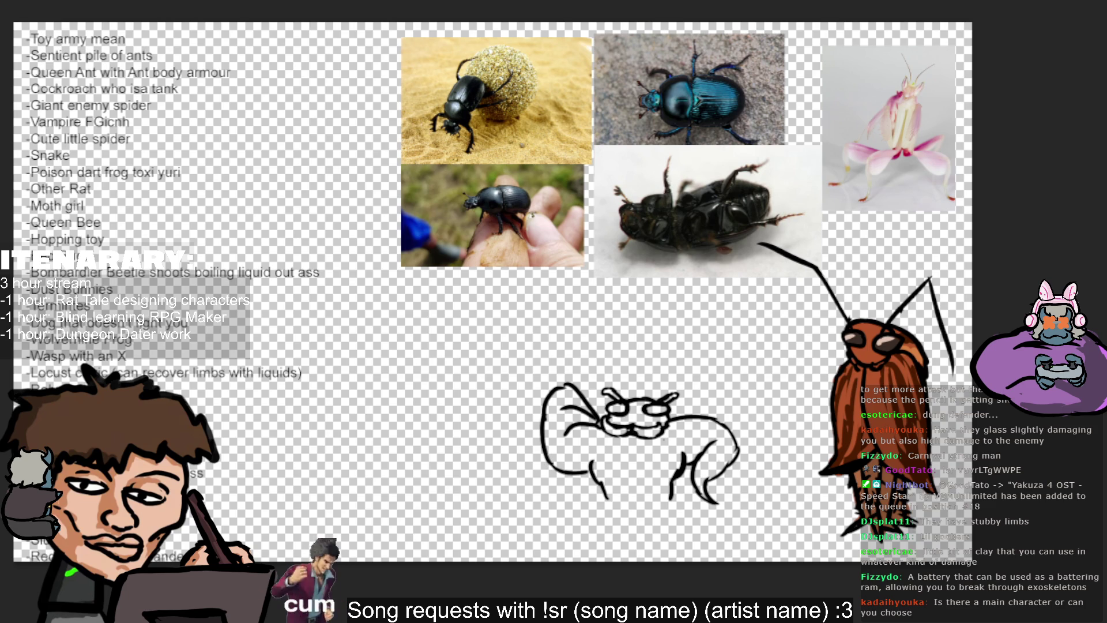
Bring the rat reference drawing forward and move it to the top left.
{"action": "left_click_drag", "start_coordinate": [560, 51], "coordinate": [591, 217]}
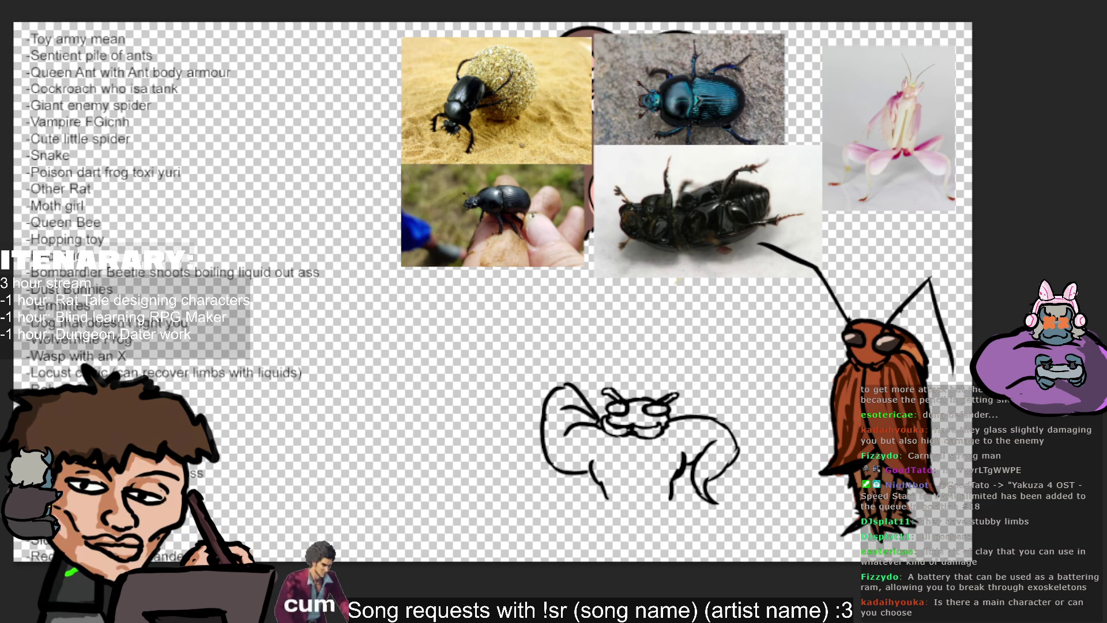
{"action": "key", "text": "ctrl+bracketright"}
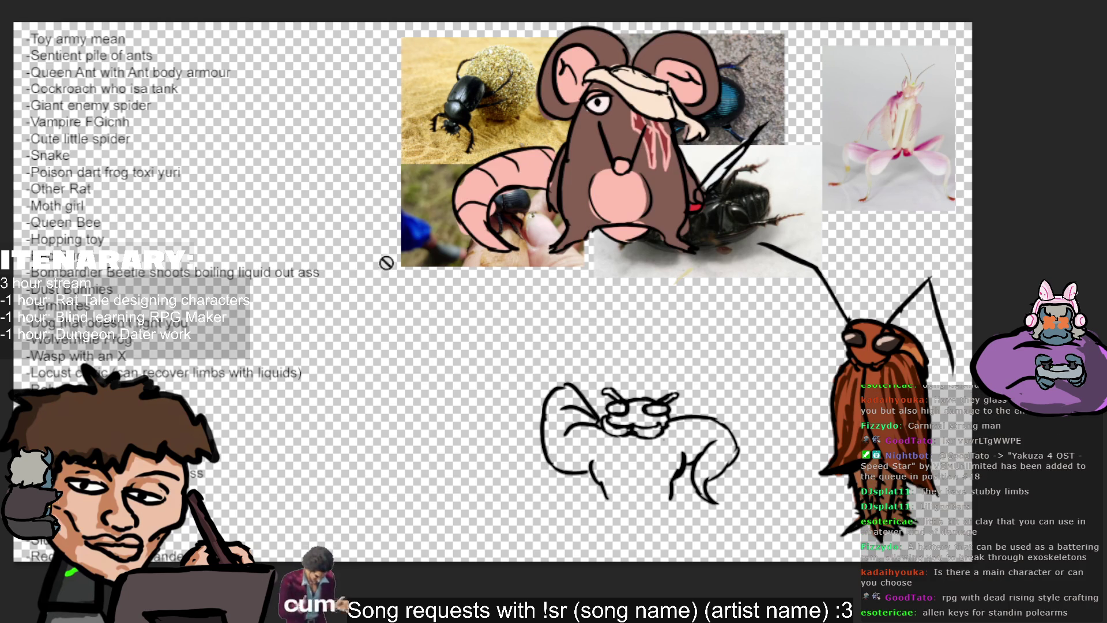
{"action": "left_click_drag", "start_coordinate": [633, 147], "coordinate": [307, 147]}
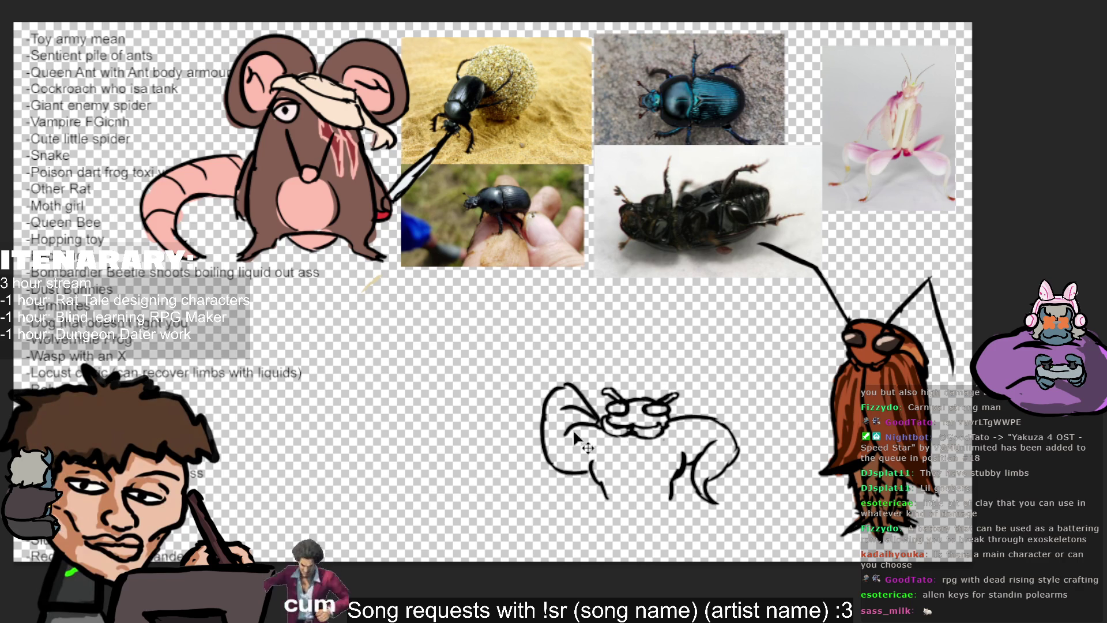
{"action": "scroll", "coordinate": [579, 417], "scroll_direction": "down", "scroll_amount": 1}
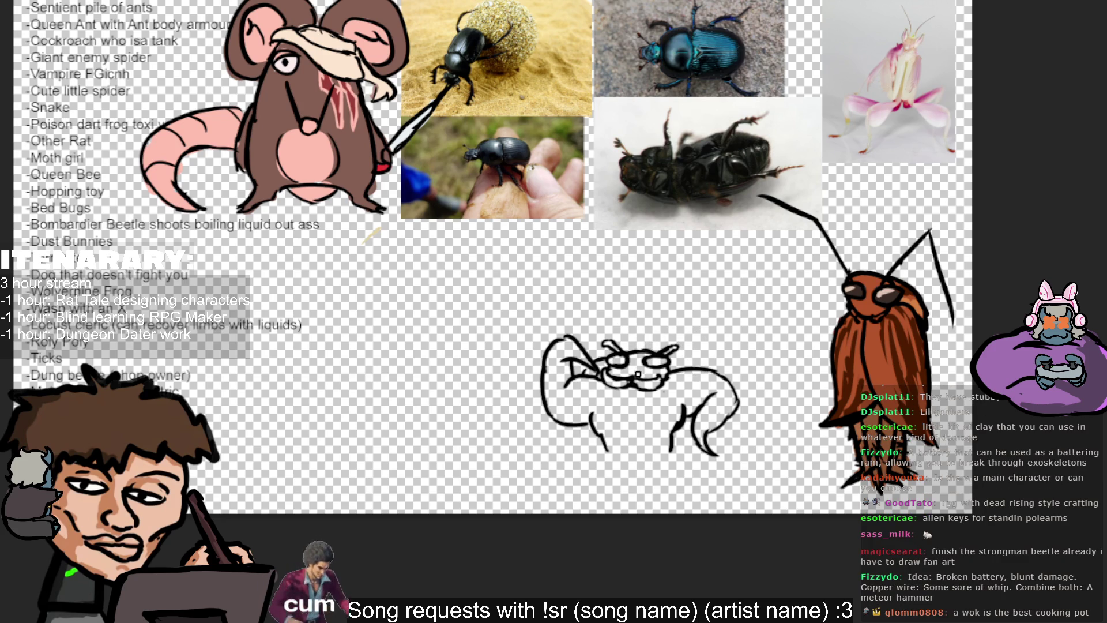
Add lines across the beetle's head and shift the sketch up and left.
{"action": "left_click_drag", "start_coordinate": [591, 366], "coordinate": [688, 378]}
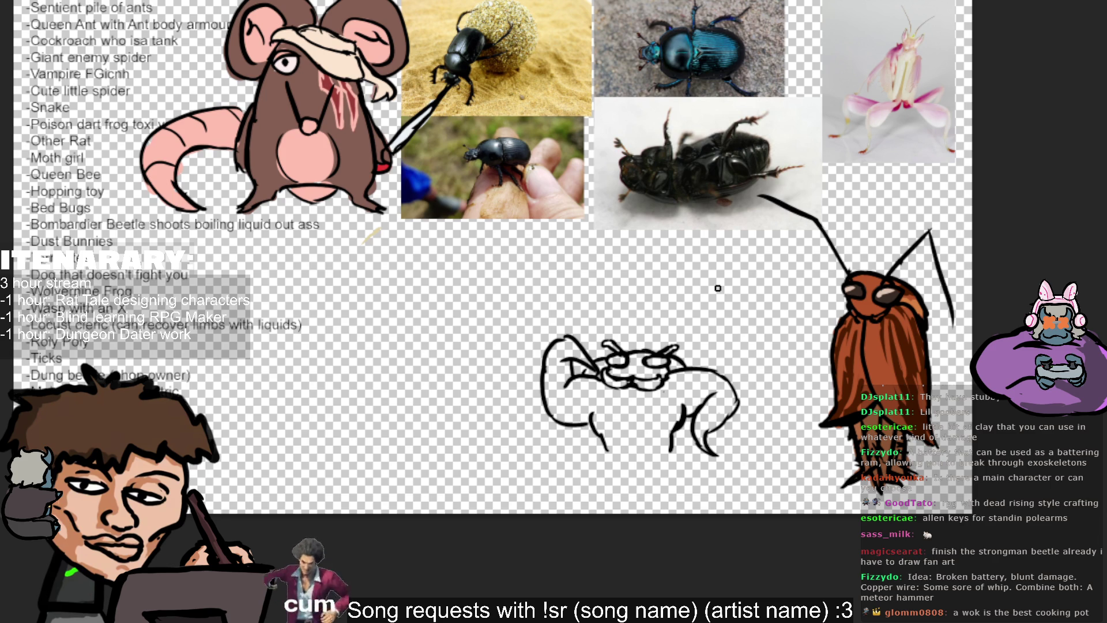
{"action": "left_click_drag", "start_coordinate": [520, 156], "coordinate": [463, 125]}
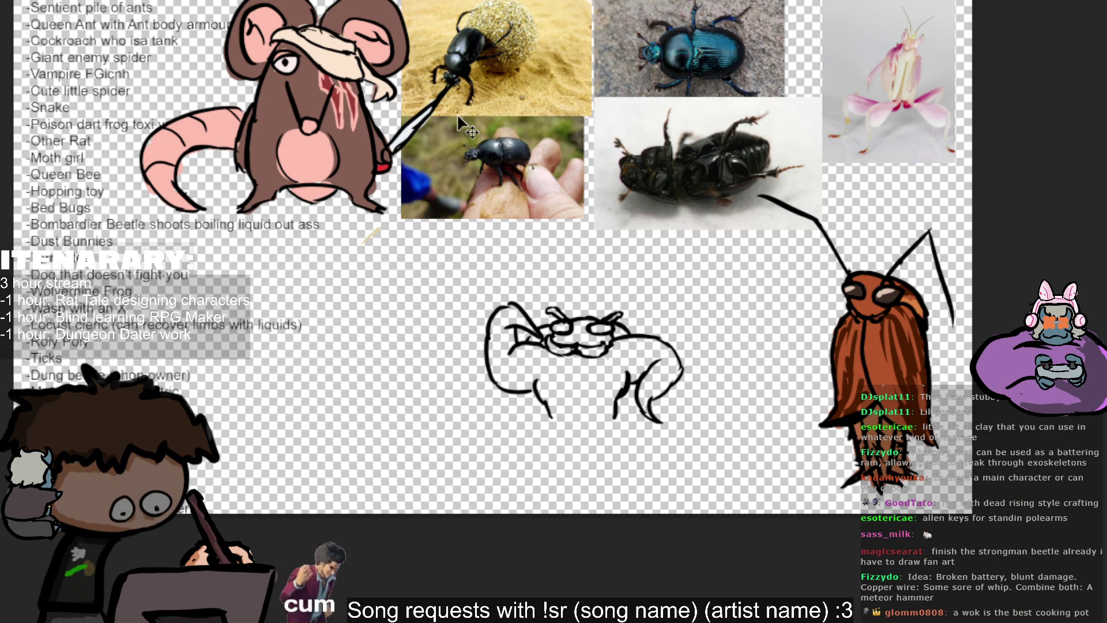
Draw the dung ball's arc rising from the head and its right side, redoing several attempts.
{"action": "left_click_drag", "start_coordinate": [595, 316], "coordinate": [662, 260]}
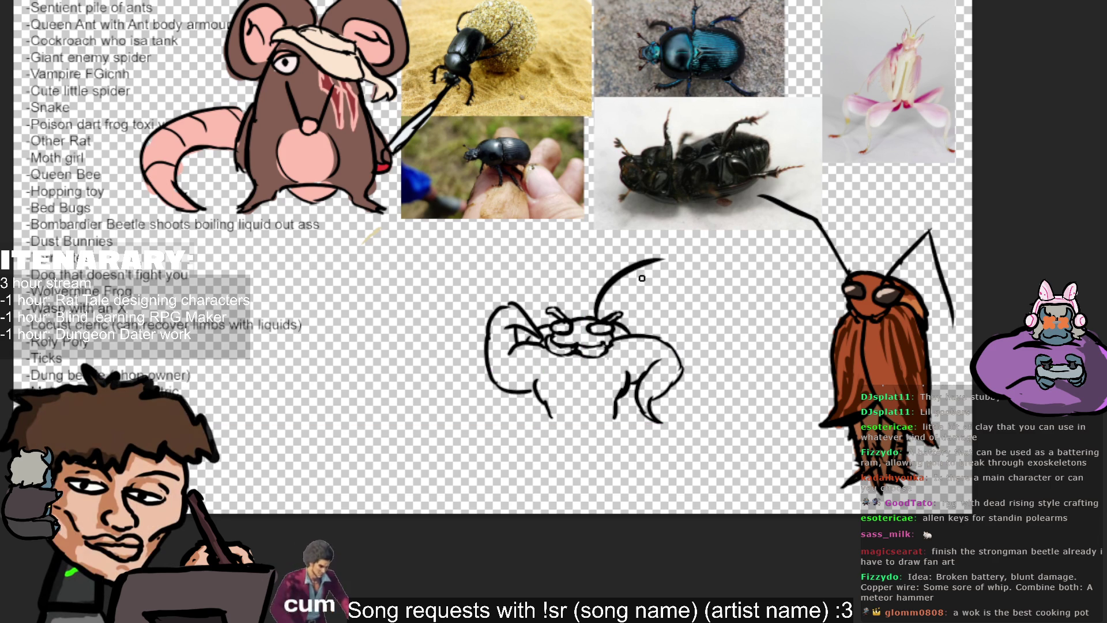
{"action": "key", "text": "ctrl+z"}
{"action": "left_click_drag", "start_coordinate": [595, 314], "coordinate": [616, 277]}
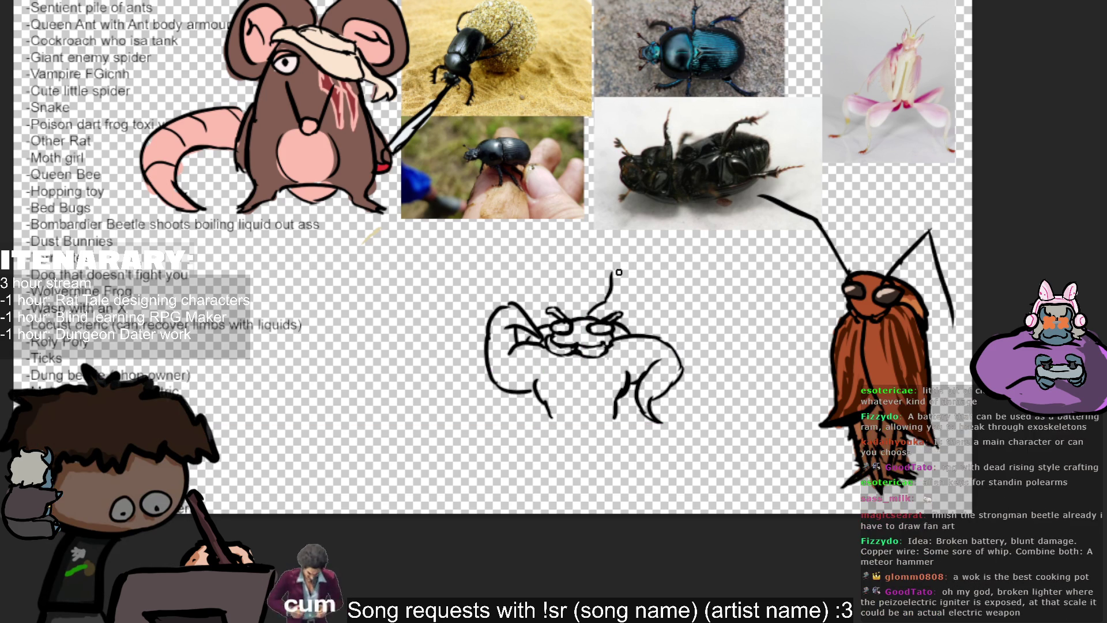
{"action": "key", "text": "ctrl+z"}
{"action": "left_click_drag", "start_coordinate": [595, 313], "coordinate": [729, 253]}
{"action": "key", "text": "ctrl+z"}
{"action": "mouse_move", "coordinate": [595, 313]}
{"action": "left_mouse_down"}
{"action": "mouse_move", "coordinate": [755, 241]}
{"action": "mouse_move", "coordinate": [797, 312]}
{"action": "left_mouse_up"}
{"action": "key", "text": "ctrl+z"}
{"action": "left_click_drag", "start_coordinate": [734, 224], "coordinate": [812, 370]}
{"action": "key", "text": "ctrl+z"}
{"action": "key", "text": "ctrl+z"}
{"action": "mouse_move", "coordinate": [595, 313]}
{"action": "left_mouse_down"}
{"action": "mouse_move", "coordinate": [715, 217]}
{"action": "mouse_move", "coordinate": [774, 261]}
{"action": "left_mouse_up"}
{"action": "mouse_move", "coordinate": [713, 220]}
{"action": "left_mouse_down"}
{"action": "mouse_move", "coordinate": [759, 222]}
{"action": "mouse_move", "coordinate": [821, 258]}
{"action": "mouse_move", "coordinate": [836, 316]}
{"action": "mouse_move", "coordinate": [836, 414]}
{"action": "mouse_move", "coordinate": [784, 468]}
{"action": "mouse_move", "coordinate": [713, 491]}
{"action": "left_mouse_up"}
{"action": "key", "text": "ctrl+z"}
Add the ball's bumpy lower outline and a leg stroke, erasing the stray left end.
{"action": "mouse_move", "coordinate": [778, 473]}
{"action": "left_mouse_down"}
{"action": "mouse_move", "coordinate": [695, 470]}
{"action": "mouse_move", "coordinate": [640, 459]}
{"action": "mouse_move", "coordinate": [618, 437]}
{"action": "left_mouse_up"}
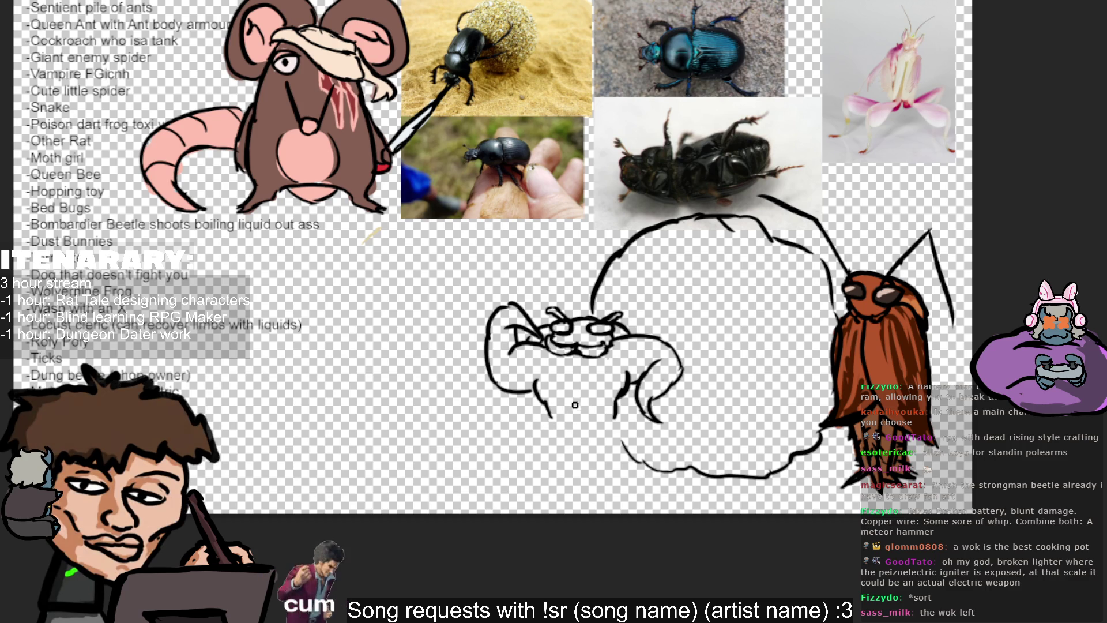
{"action": "mouse_move", "coordinate": [545, 415]}
{"action": "left_mouse_down"}
{"action": "mouse_move", "coordinate": [534, 450]}
{"action": "mouse_move", "coordinate": [548, 454]}
{"action": "left_mouse_up"}
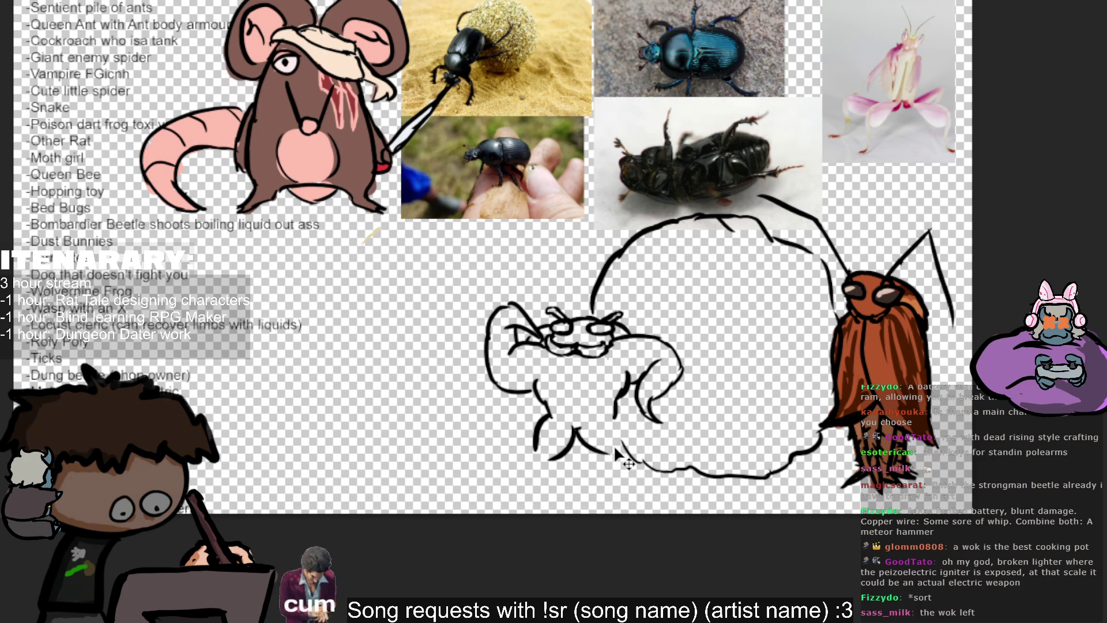
{"action": "left_click_drag", "start_coordinate": [572, 430], "coordinate": [605, 457]}
{"action": "left_click_drag", "start_coordinate": [609, 415], "coordinate": [639, 452]}
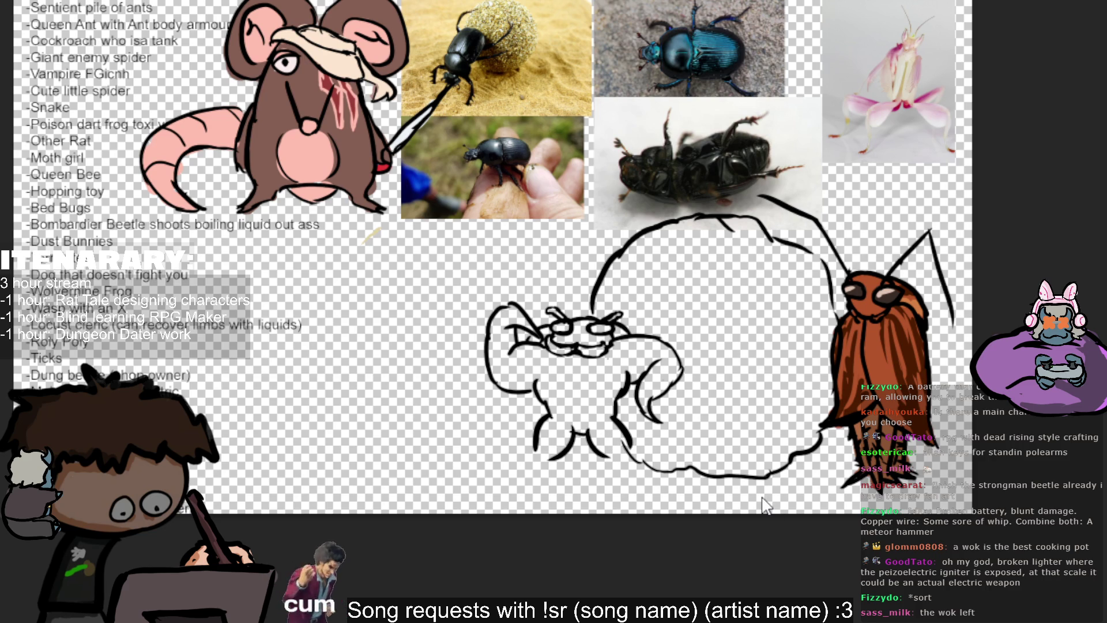
{"action": "left_click_drag", "start_coordinate": [619, 443], "coordinate": [644, 469]}
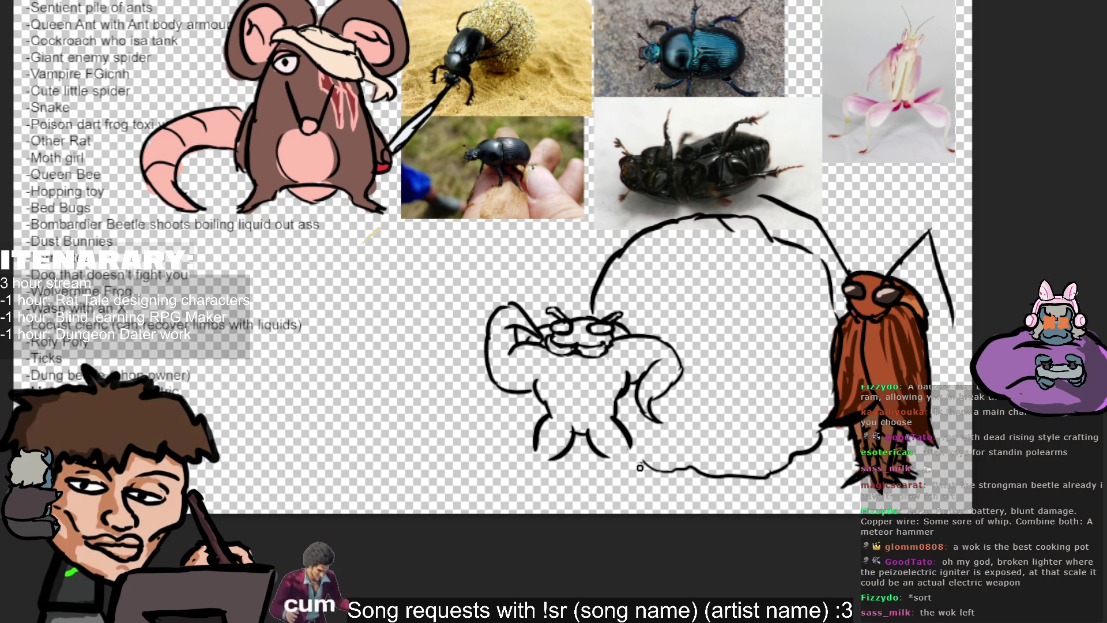
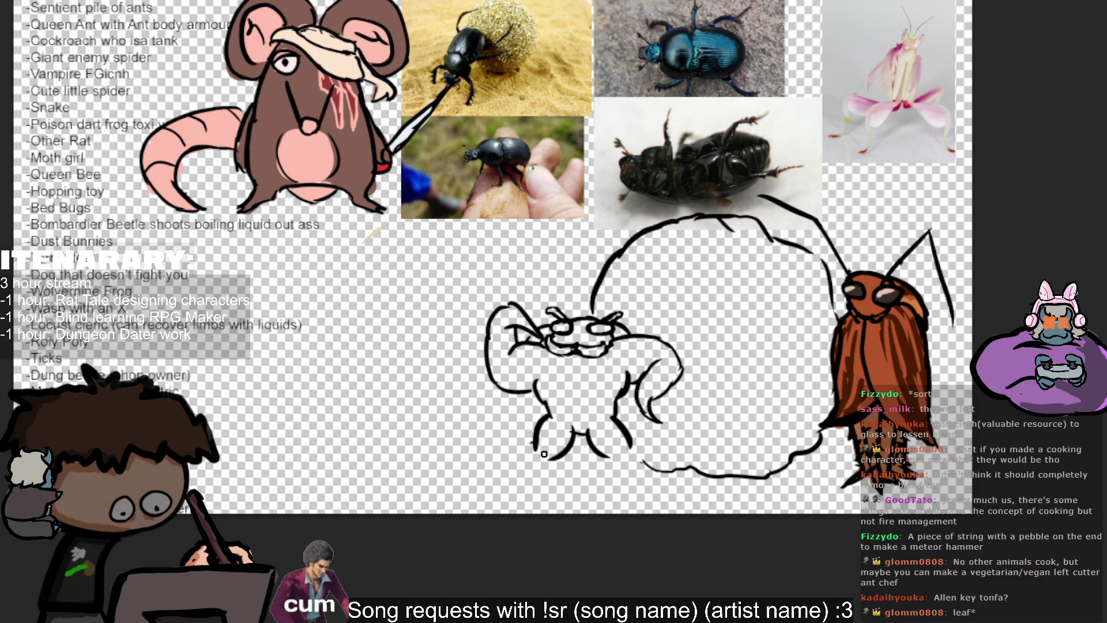
Redraw the beetle's leg lines and link them to the bottom curve.
{"action": "left_click_drag", "start_coordinate": [544, 453], "coordinate": [533, 481]}
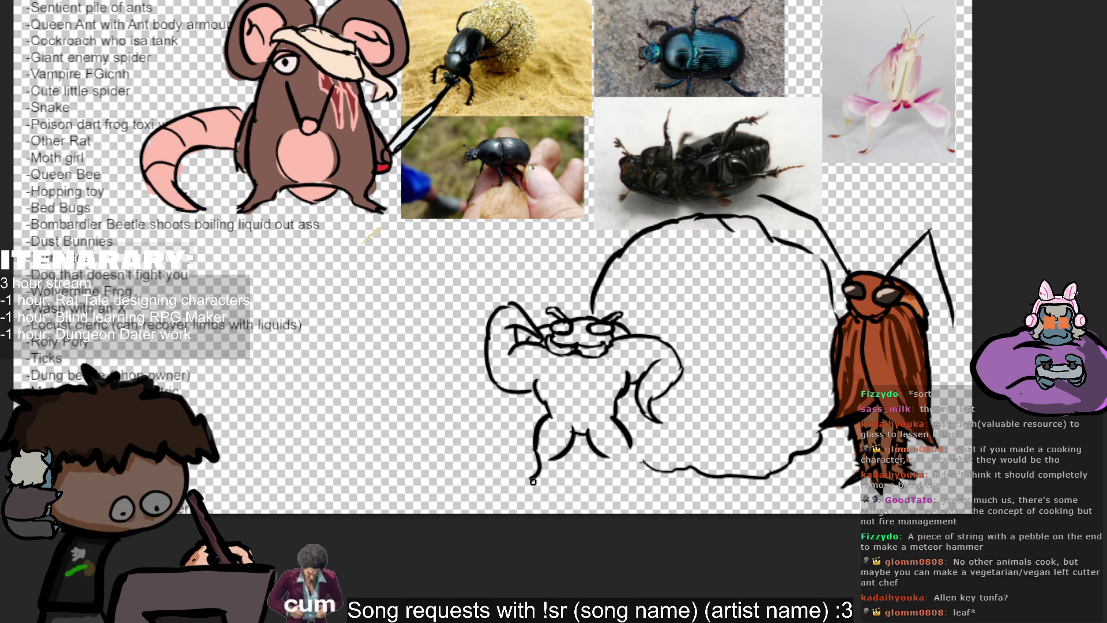
{"action": "left_click_drag", "start_coordinate": [608, 461], "coordinate": [641, 474]}
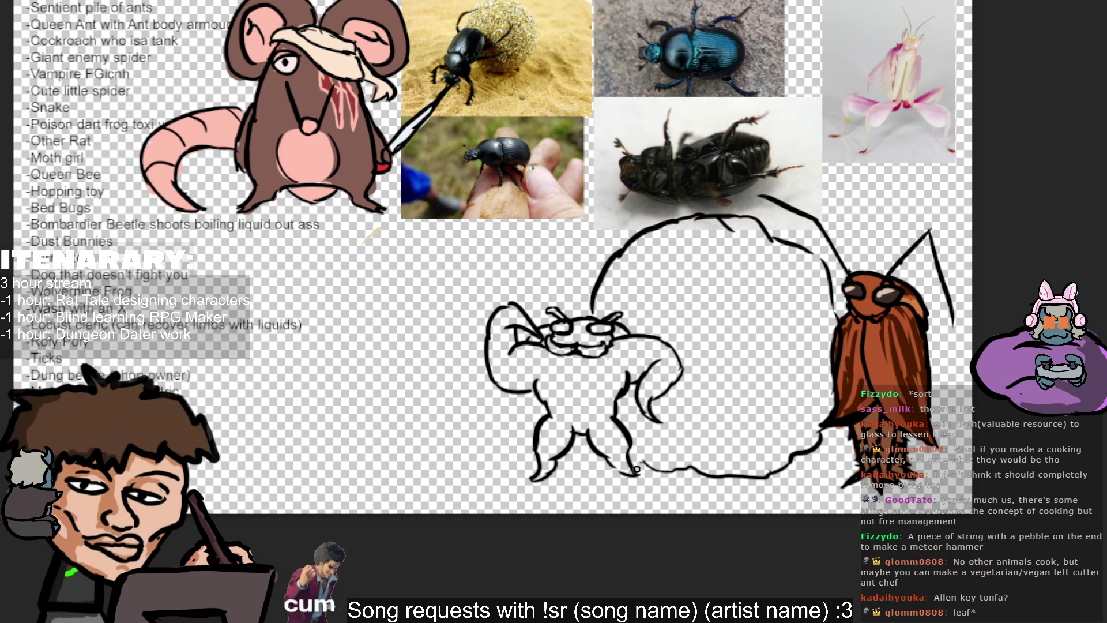
{"action": "left_click_drag", "start_coordinate": [538, 402], "coordinate": [518, 444]}
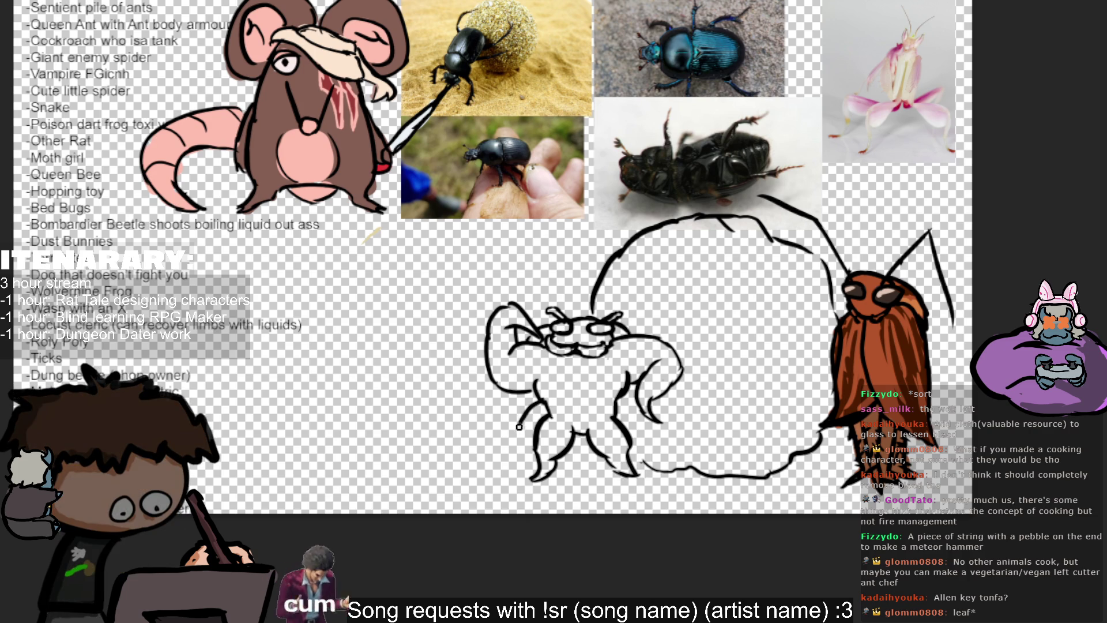
{"action": "mouse_move", "coordinate": [616, 401]}
{"action": "left_mouse_down"}
{"action": "mouse_move", "coordinate": [638, 425]}
{"action": "mouse_move", "coordinate": [629, 440]}
{"action": "left_mouse_up"}
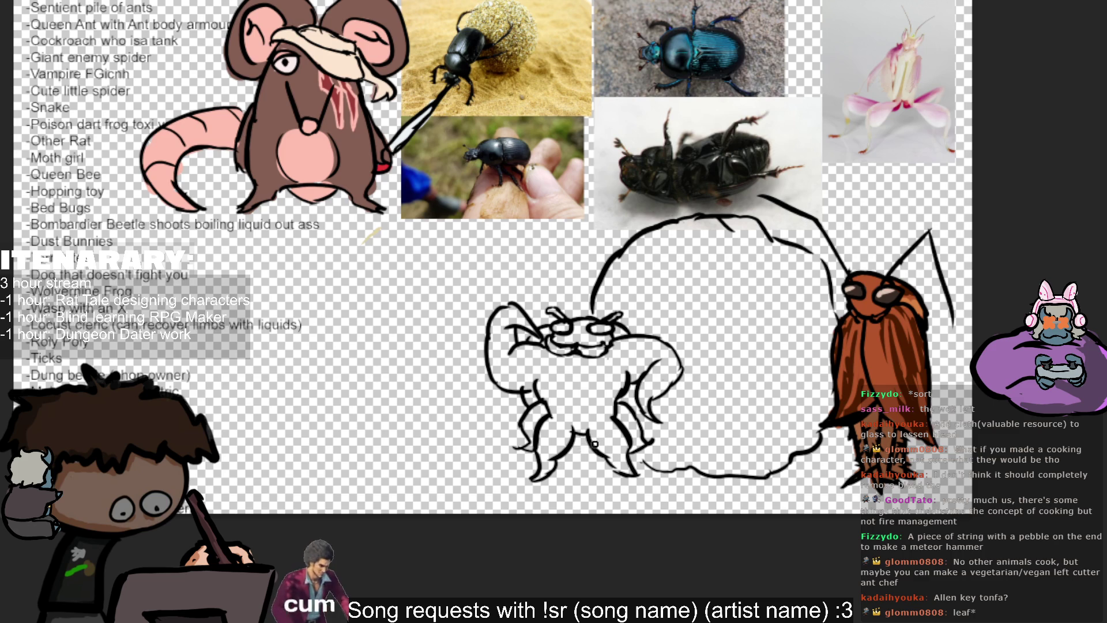
{"action": "left_click_drag", "start_coordinate": [632, 384], "coordinate": [631, 400]}
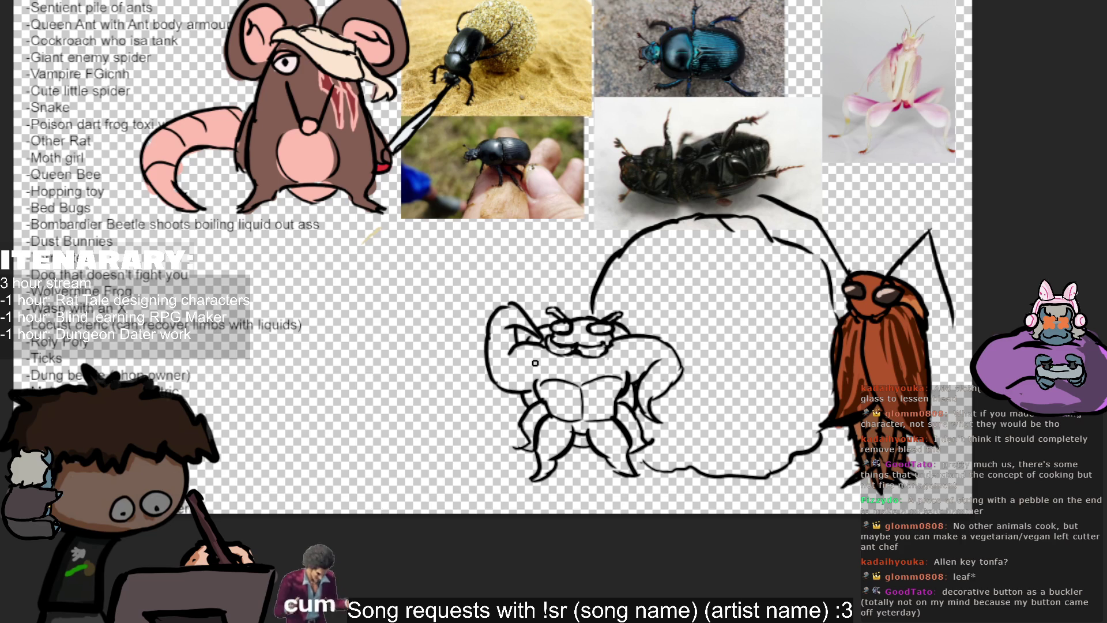
Add a chest muscle line below the face and start the stall opening's left edge.
{"action": "mouse_move", "coordinate": [536, 351]}
{"action": "left_mouse_down"}
{"action": "mouse_move", "coordinate": [563, 353]}
{"action": "mouse_move", "coordinate": [580, 385]}
{"action": "mouse_move", "coordinate": [624, 370]}
{"action": "left_mouse_up"}
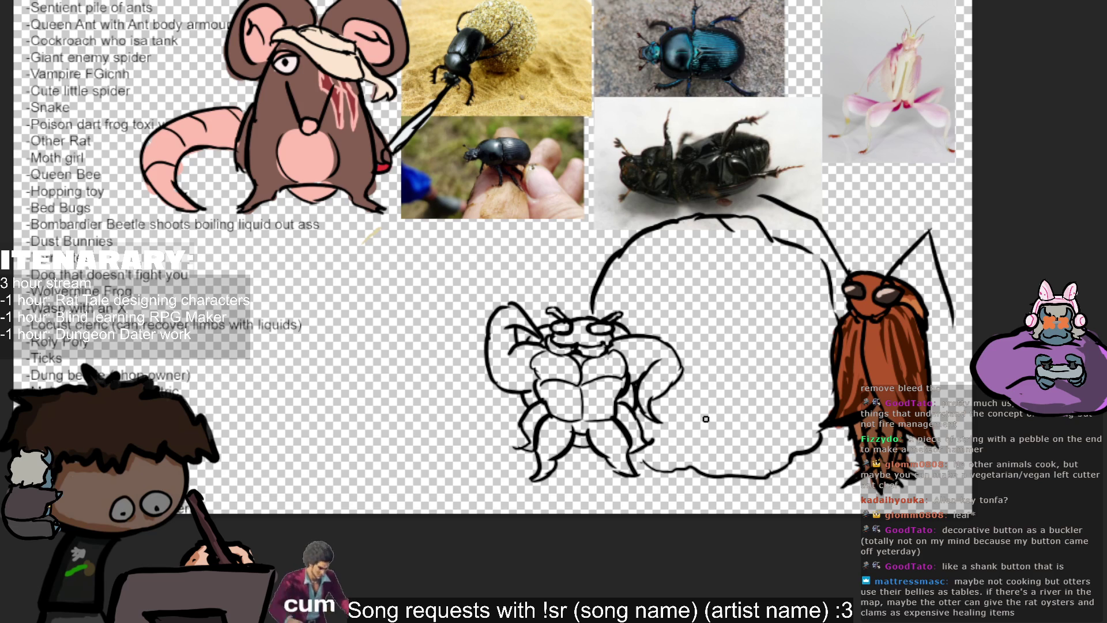
{"action": "left_click_drag", "start_coordinate": [688, 438], "coordinate": [687, 331]}
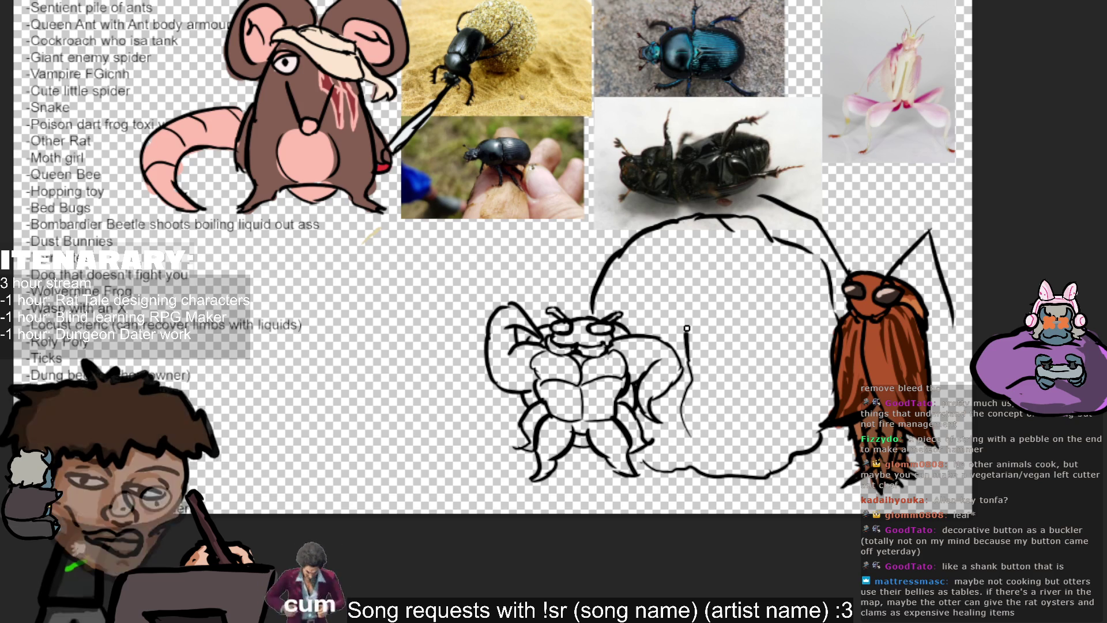
Close the rounded stall opening and sketch a jar inside it, undoing a stray stroke.
{"action": "mouse_move", "coordinate": [761, 305]}
{"action": "left_mouse_down"}
{"action": "mouse_move", "coordinate": [780, 376]}
{"action": "mouse_move", "coordinate": [761, 436]}
{"action": "mouse_move", "coordinate": [691, 437]}
{"action": "left_mouse_up"}
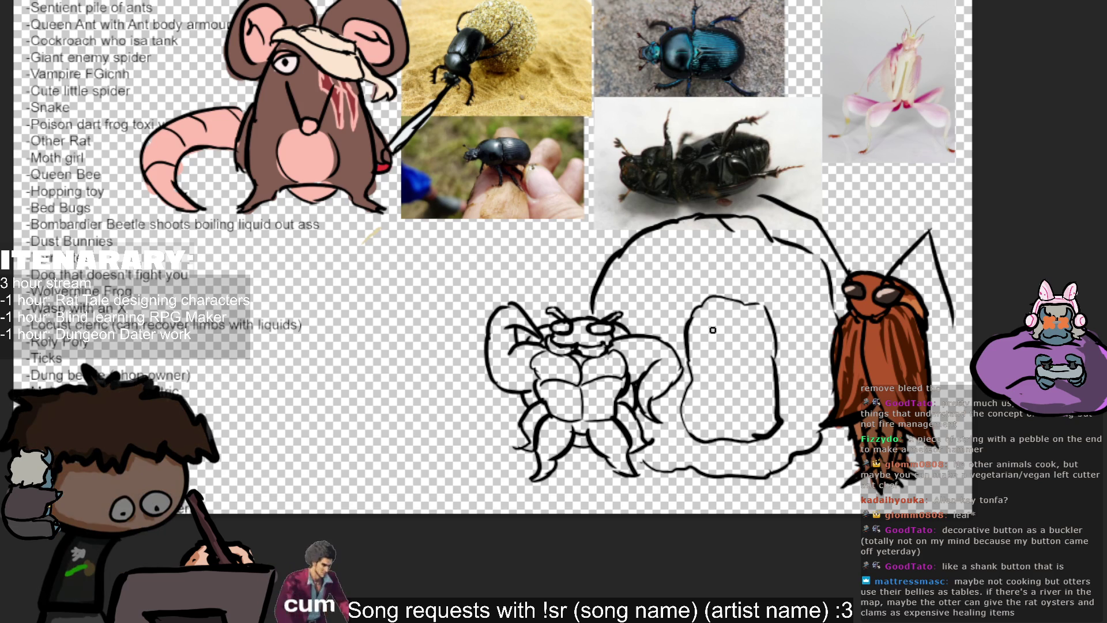
{"action": "mouse_move", "coordinate": [701, 364]}
{"action": "left_mouse_down"}
{"action": "mouse_move", "coordinate": [739, 360]}
{"action": "mouse_move", "coordinate": [741, 414]}
{"action": "mouse_move", "coordinate": [690, 412]}
{"action": "left_mouse_up"}
{"action": "mouse_move", "coordinate": [697, 307]}
{"action": "left_mouse_down"}
{"action": "mouse_move", "coordinate": [705, 336]}
{"action": "mouse_move", "coordinate": [741, 301]}
{"action": "mouse_move", "coordinate": [742, 326]}
{"action": "mouse_move", "coordinate": [742, 300]}
{"action": "mouse_move", "coordinate": [732, 301]}
{"action": "left_mouse_up"}
{"action": "key", "text": "ctrl+z"}
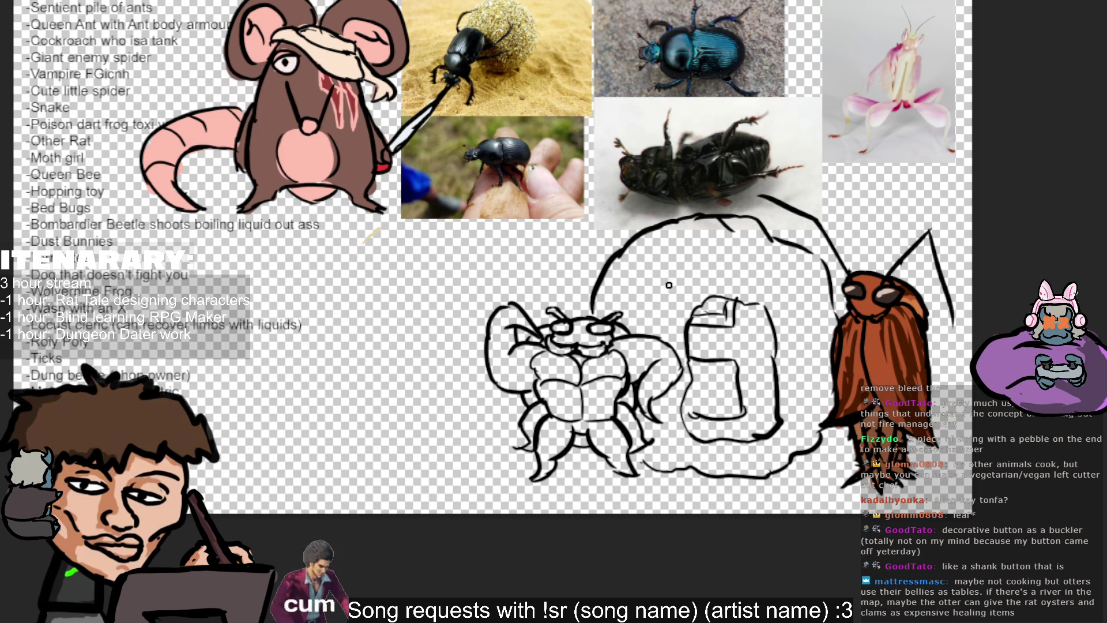
{"action": "left_click_drag", "start_coordinate": [666, 284], "coordinate": [640, 290]}
Outline a sign band with a crease across the top of the ball and begin lettering it.
{"action": "left_click_drag", "start_coordinate": [622, 253], "coordinate": [742, 202]}
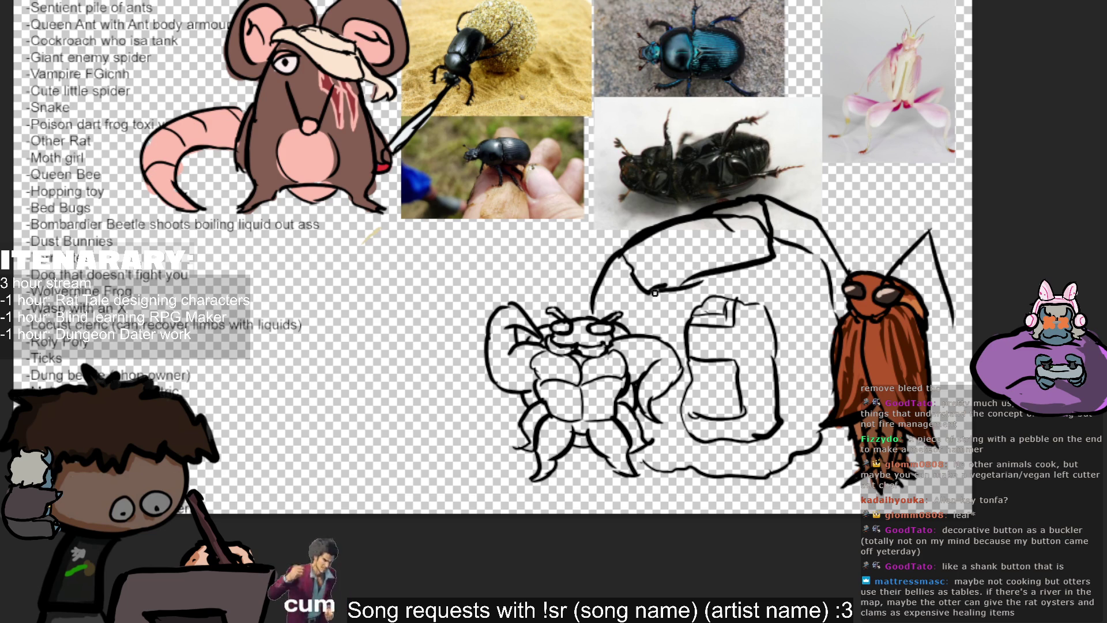
{"action": "key", "text": "ctrl+z"}
{"action": "left_click_drag", "start_coordinate": [740, 271], "coordinate": [762, 201]}
{"action": "left_click_drag", "start_coordinate": [706, 271], "coordinate": [666, 290]}
{"action": "left_click_drag", "start_coordinate": [683, 213], "coordinate": [607, 248]}
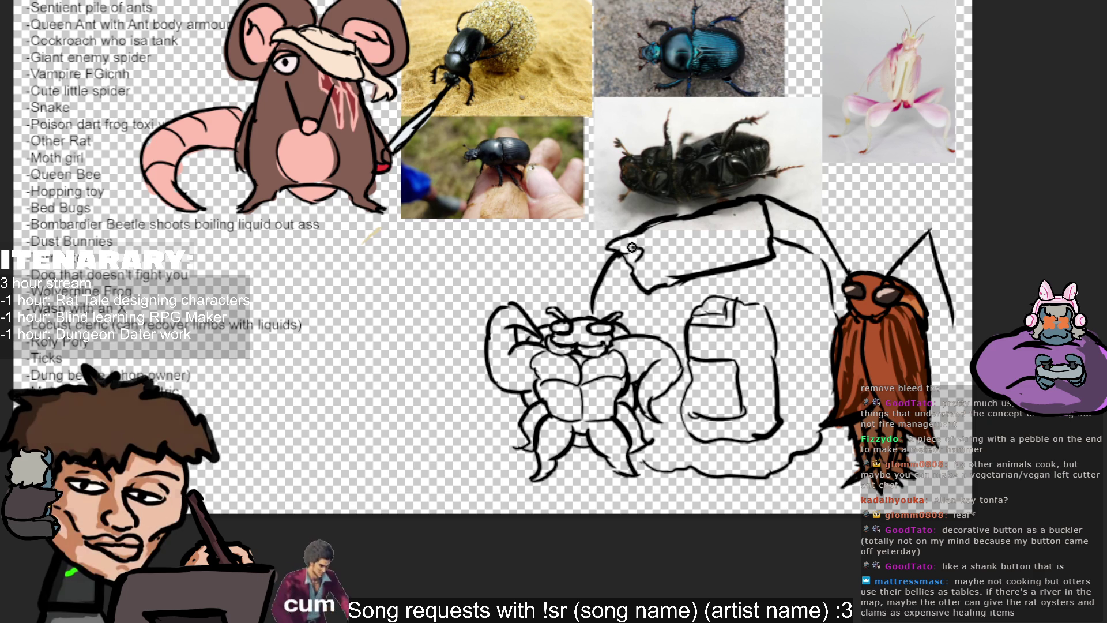
{"action": "mouse_move", "coordinate": [660, 233]}
{"action": "left_mouse_down"}
{"action": "mouse_move", "coordinate": [647, 256]}
{"action": "mouse_move", "coordinate": [683, 222]}
{"action": "left_mouse_up"}
Hand-letter STINKY PETE on the sign.
{"action": "mouse_move", "coordinate": [671, 227]}
{"action": "left_mouse_down"}
{"action": "mouse_move", "coordinate": [675, 248]}
{"action": "mouse_move", "coordinate": [714, 217]}
{"action": "mouse_move", "coordinate": [743, 224]}
{"action": "left_mouse_up"}
{"action": "left_click_drag", "start_coordinate": [747, 206], "coordinate": [755, 218]}
{"action": "left_click_drag", "start_coordinate": [761, 204], "coordinate": [743, 239]}
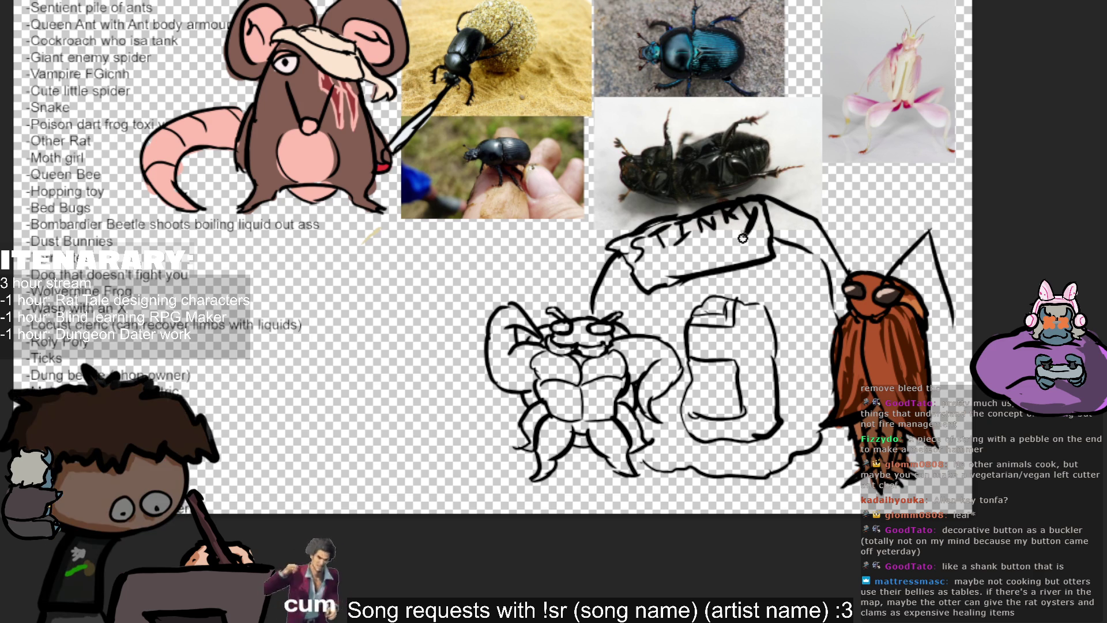
{"action": "mouse_move", "coordinate": [663, 251]}
{"action": "left_mouse_down"}
{"action": "mouse_move", "coordinate": [658, 281]}
{"action": "mouse_move", "coordinate": [662, 268]}
{"action": "left_mouse_up"}
{"action": "mouse_move", "coordinate": [685, 253]}
{"action": "left_mouse_down"}
{"action": "mouse_move", "coordinate": [681, 276]}
{"action": "mouse_move", "coordinate": [695, 251]}
{"action": "mouse_move", "coordinate": [716, 267]}
{"action": "mouse_move", "coordinate": [743, 237]}
{"action": "mouse_move", "coordinate": [735, 263]}
{"action": "mouse_move", "coordinate": [755, 260]}
{"action": "left_mouse_up"}
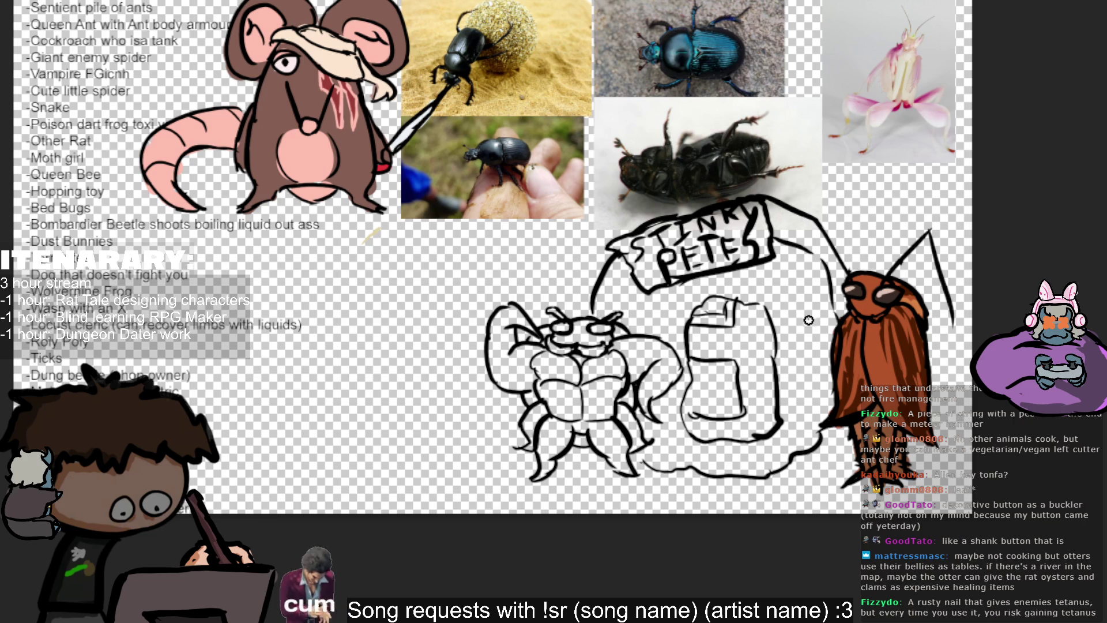
Move the sketch left and enlarge it, then begin painting the beetle's arm blue.
{"action": "mouse_move", "coordinate": [810, 320]}
{"action": "left_mouse_down"}
{"action": "mouse_move", "coordinate": [662, 127]}
{"action": "mouse_move", "coordinate": [632, 111]}
{"action": "left_mouse_up"}
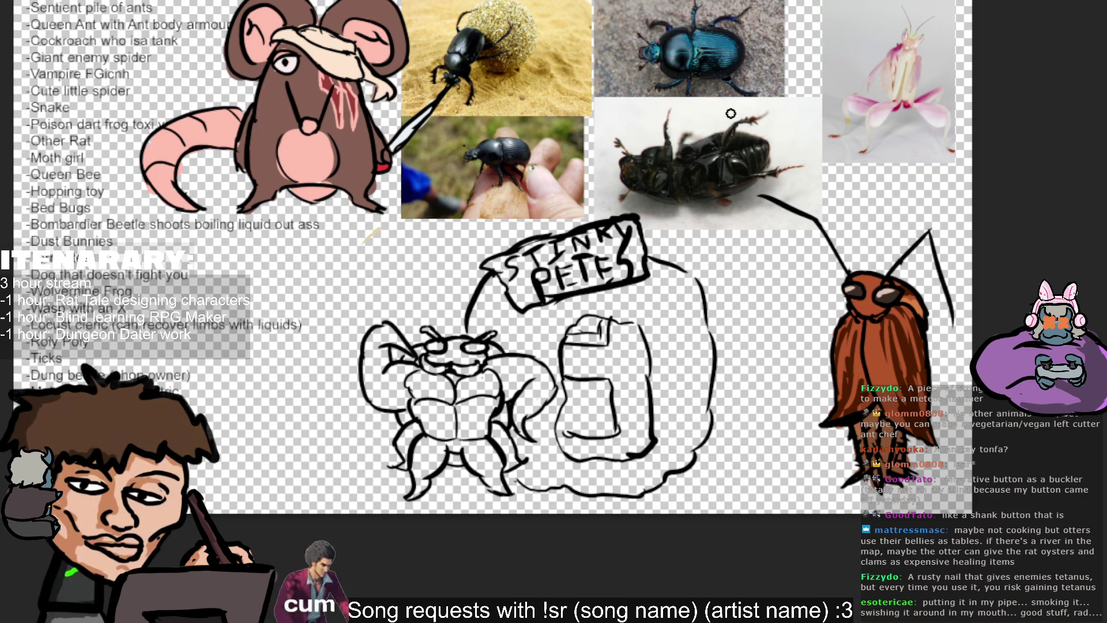
{"action": "mouse_move", "coordinate": [419, 388]}
{"action": "left_mouse_down"}
{"action": "mouse_move", "coordinate": [442, 399]}
{"action": "mouse_move", "coordinate": [424, 370]}
{"action": "mouse_move", "coordinate": [398, 402]}
{"action": "mouse_move", "coordinate": [381, 393]}
{"action": "mouse_move", "coordinate": [374, 381]}
{"action": "mouse_move", "coordinate": [412, 406]}
{"action": "mouse_move", "coordinate": [372, 380]}
{"action": "mouse_move", "coordinate": [381, 334]}
{"action": "mouse_move", "coordinate": [400, 340]}
{"action": "mouse_move", "coordinate": [378, 335]}
{"action": "left_mouse_up"}
Fill the beetle's arm, torso, head area and legs with blue paint.
{"action": "mouse_move", "coordinate": [417, 410]}
{"action": "left_mouse_down"}
{"action": "mouse_move", "coordinate": [435, 388]}
{"action": "mouse_move", "coordinate": [436, 403]}
{"action": "mouse_move", "coordinate": [417, 420]}
{"action": "mouse_move", "coordinate": [407, 408]}
{"action": "left_mouse_up"}
{"action": "mouse_move", "coordinate": [420, 368]}
{"action": "left_mouse_down"}
{"action": "mouse_move", "coordinate": [432, 350]}
{"action": "mouse_move", "coordinate": [455, 352]}
{"action": "left_mouse_up"}
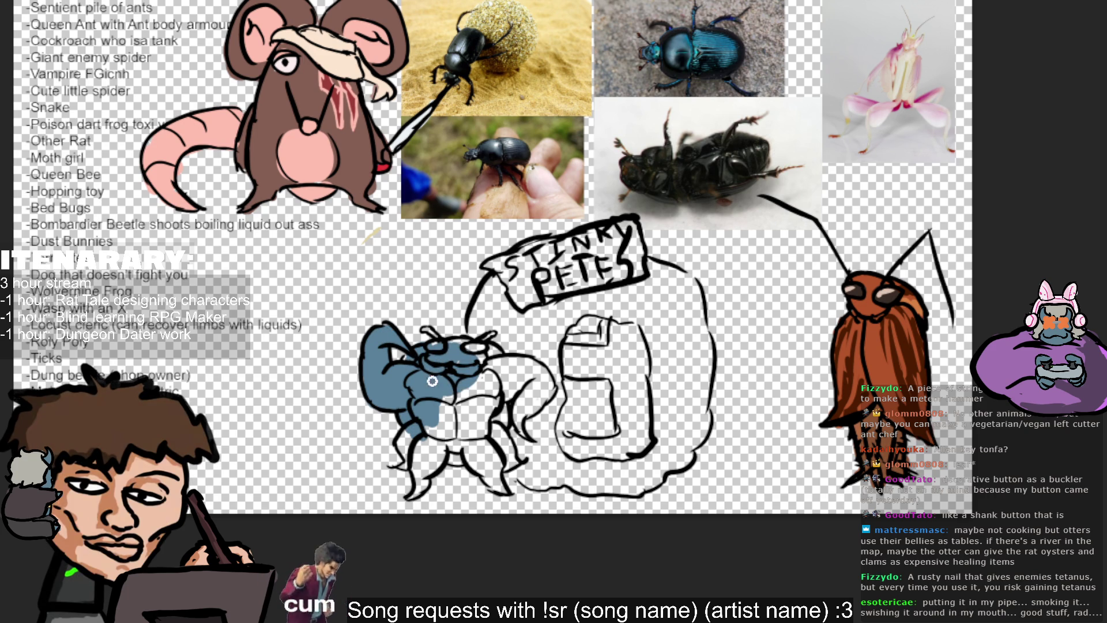
{"action": "mouse_move", "coordinate": [444, 389]}
{"action": "left_mouse_down"}
{"action": "mouse_move", "coordinate": [437, 458]}
{"action": "mouse_move", "coordinate": [410, 469]}
{"action": "left_mouse_up"}
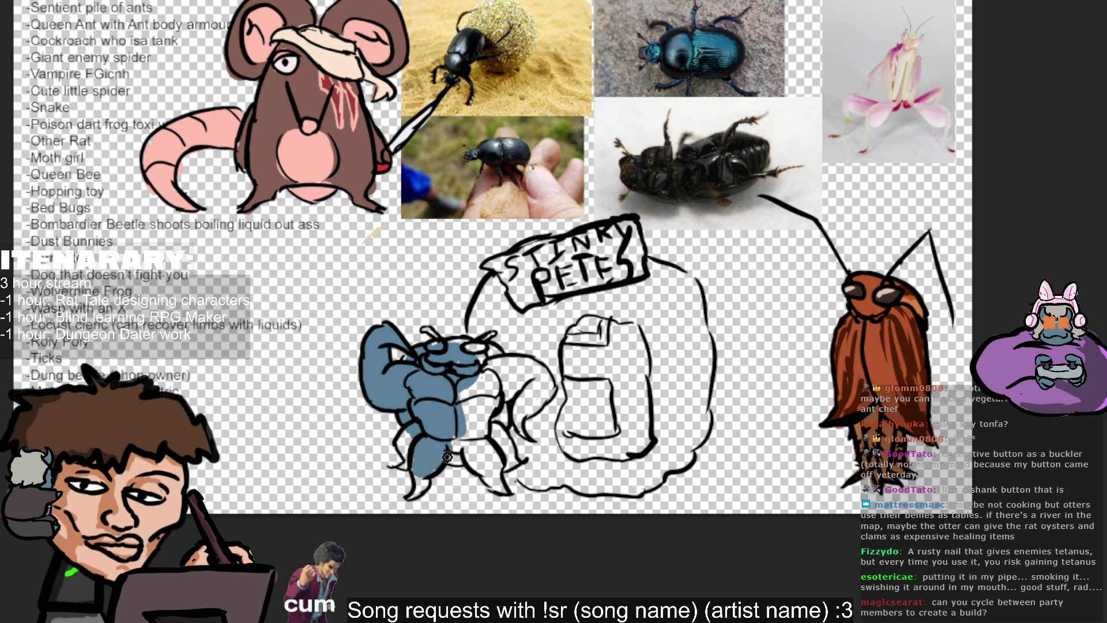
{"action": "mouse_move", "coordinate": [423, 465]}
{"action": "left_mouse_down"}
{"action": "mouse_move", "coordinate": [413, 468]}
{"action": "mouse_move", "coordinate": [406, 435]}
{"action": "left_mouse_up"}
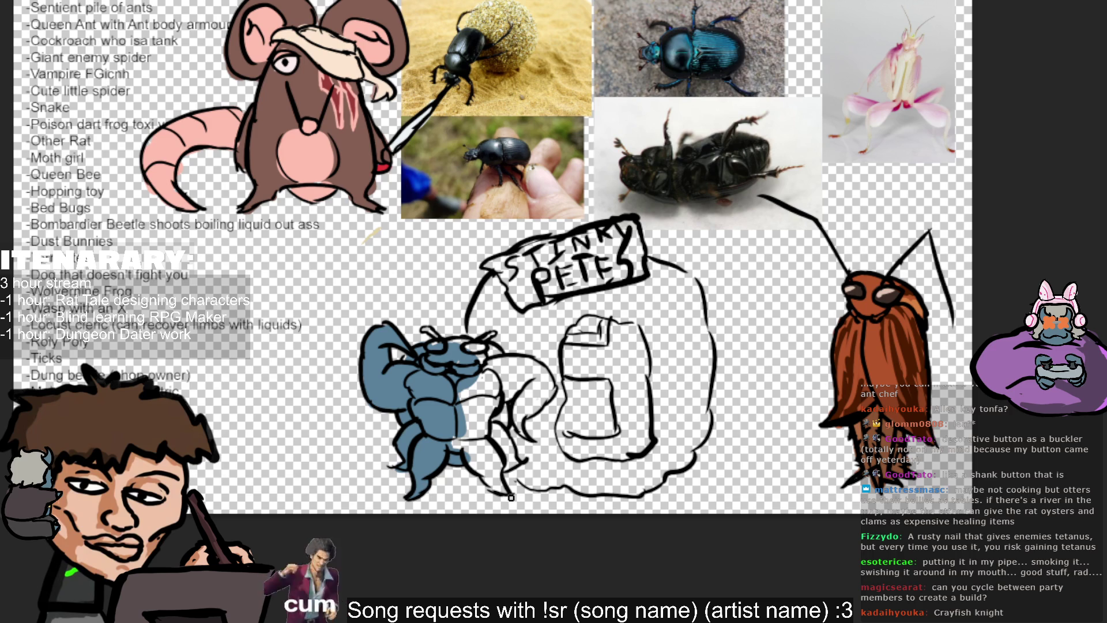
{"action": "mouse_move", "coordinate": [468, 435]}
{"action": "left_mouse_down"}
{"action": "mouse_move", "coordinate": [485, 474]}
{"action": "mouse_move", "coordinate": [511, 464]}
{"action": "left_mouse_up"}
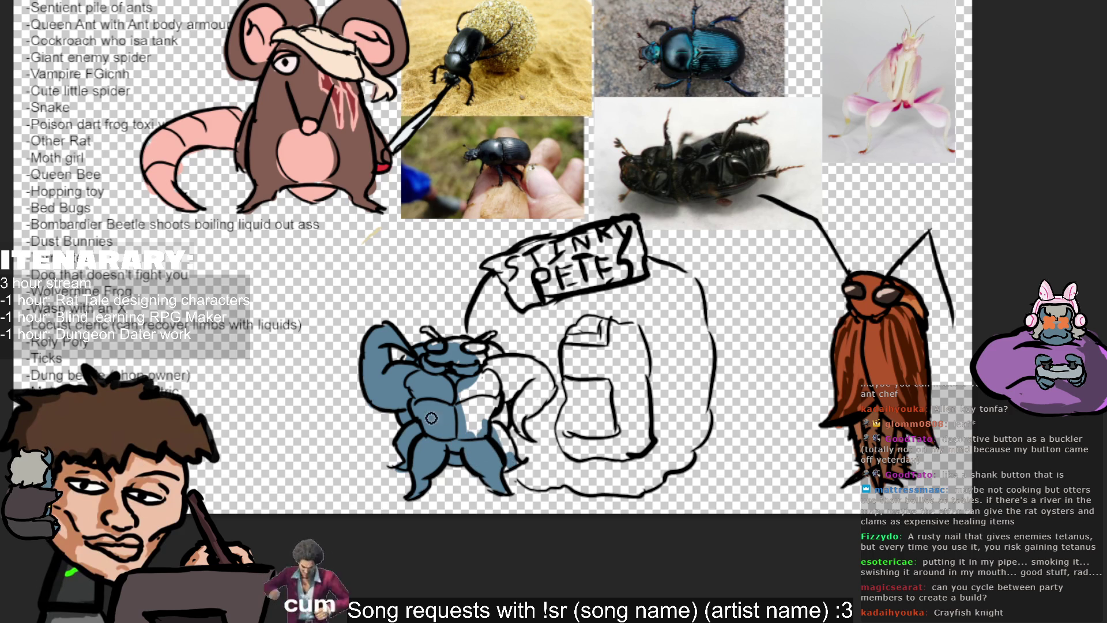
{"action": "left_click_drag", "start_coordinate": [508, 463], "coordinate": [461, 422]}
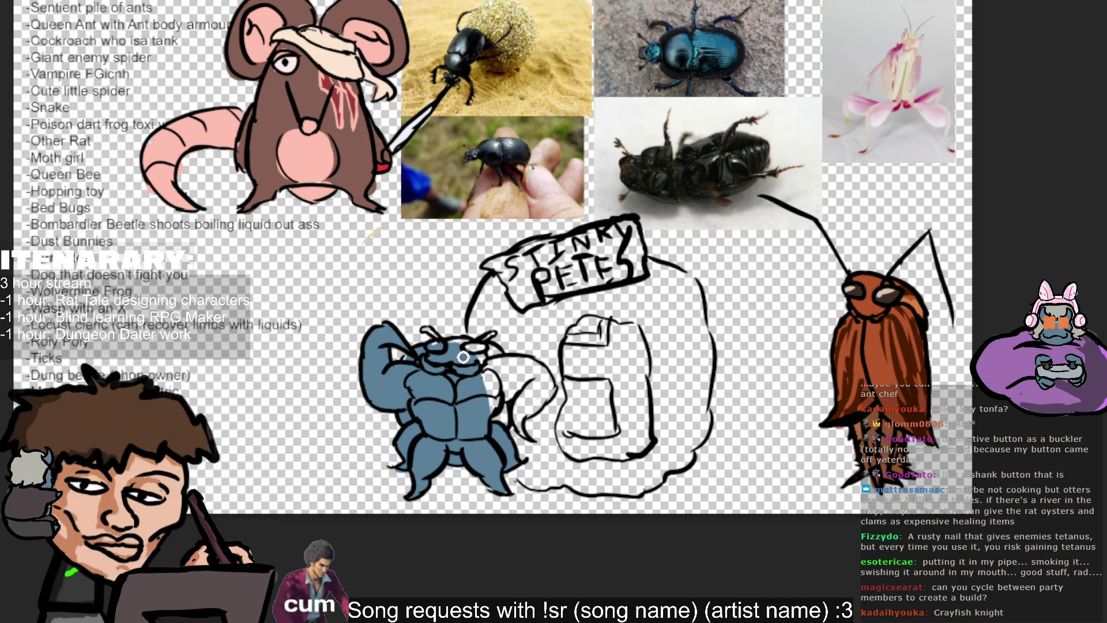
{"action": "mouse_move", "coordinate": [461, 422]}
{"action": "left_mouse_down"}
{"action": "mouse_move", "coordinate": [487, 378]}
{"action": "mouse_move", "coordinate": [512, 363]}
{"action": "mouse_move", "coordinate": [547, 385]}
{"action": "left_mouse_up"}
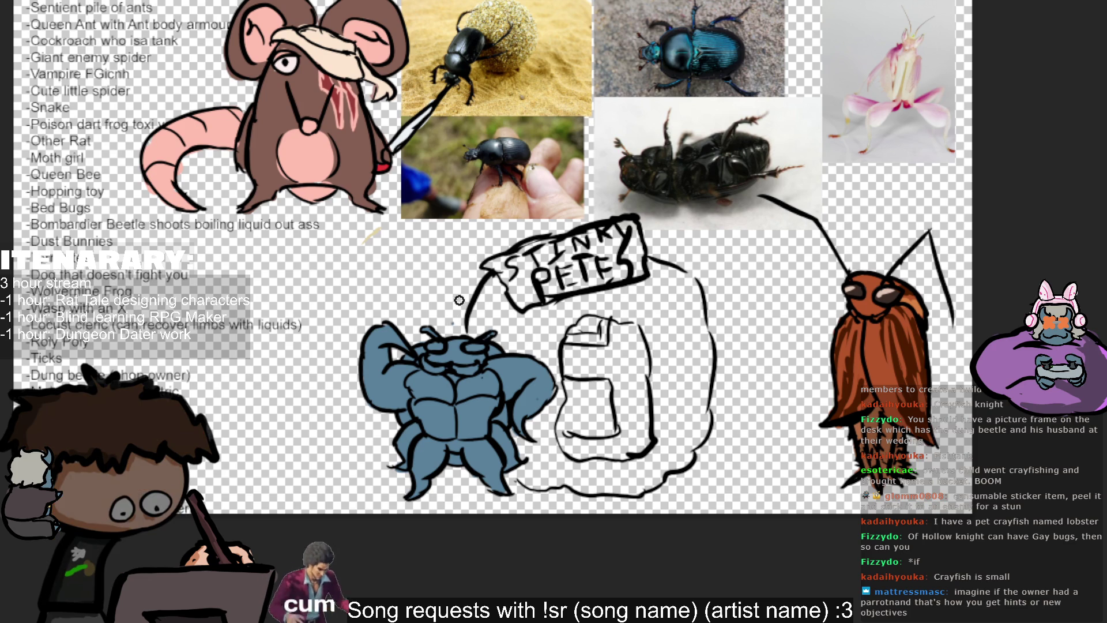
Sample a dark shade from the beetle photo and shade between the beetle's legs.
{"action": "left_click", "coordinate": [680, 38], "text": "alt"}
{"action": "left_click_drag", "start_coordinate": [678, 37], "coordinate": [706, 48]}
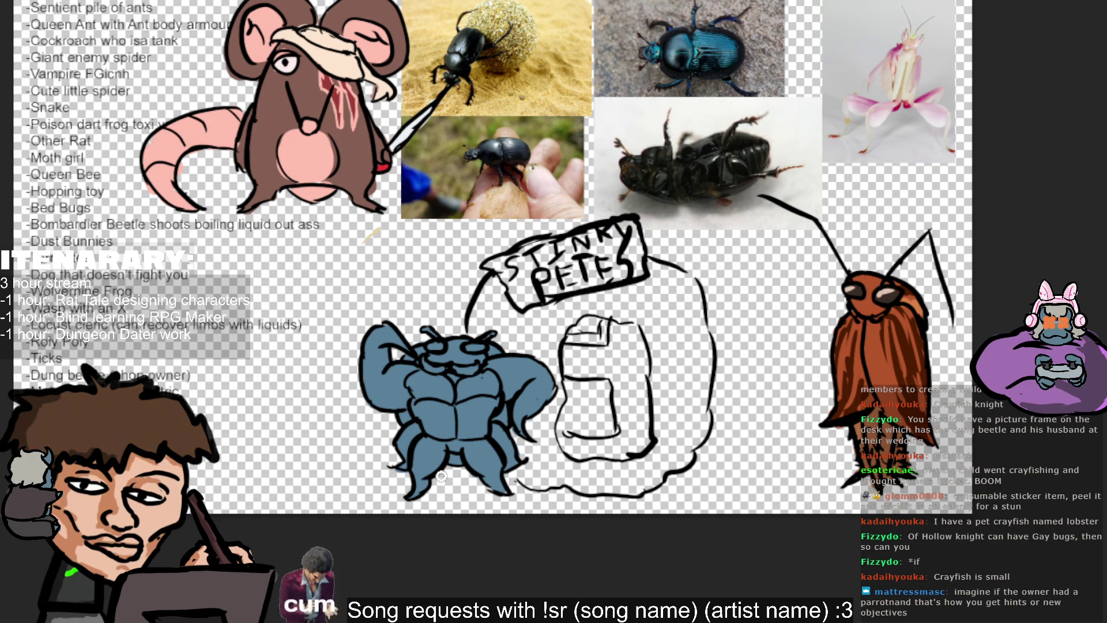
{"action": "left_click_drag", "start_coordinate": [446, 467], "coordinate": [467, 463]}
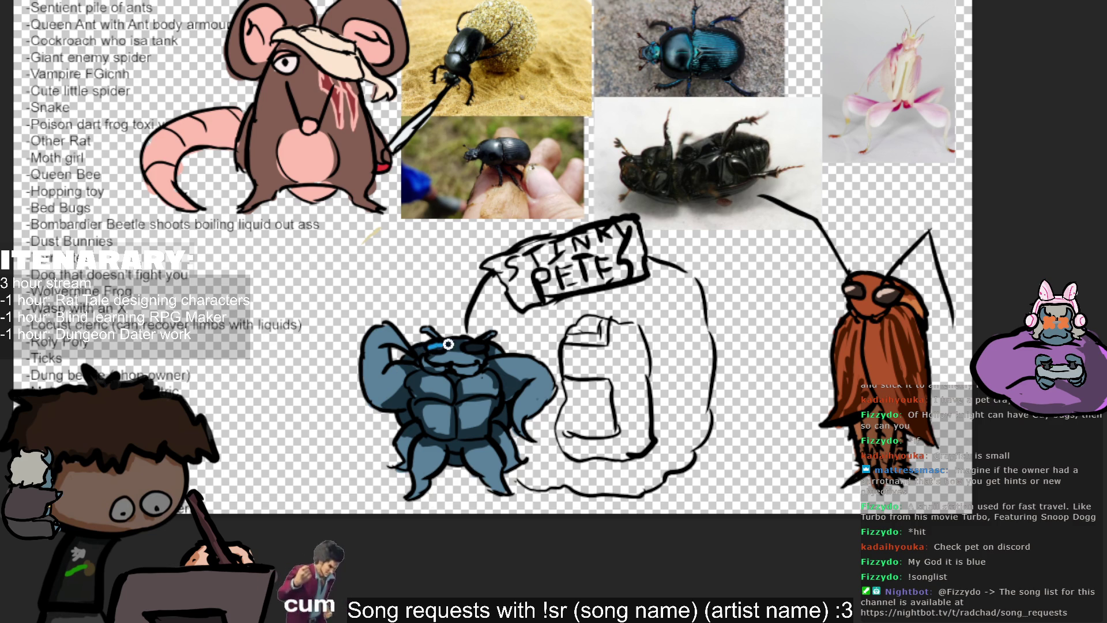
Add light-blue highlights on the beetle's head and chest, then a first brown stroke by the arm.
{"action": "left_click_drag", "start_coordinate": [430, 347], "coordinate": [438, 344]}
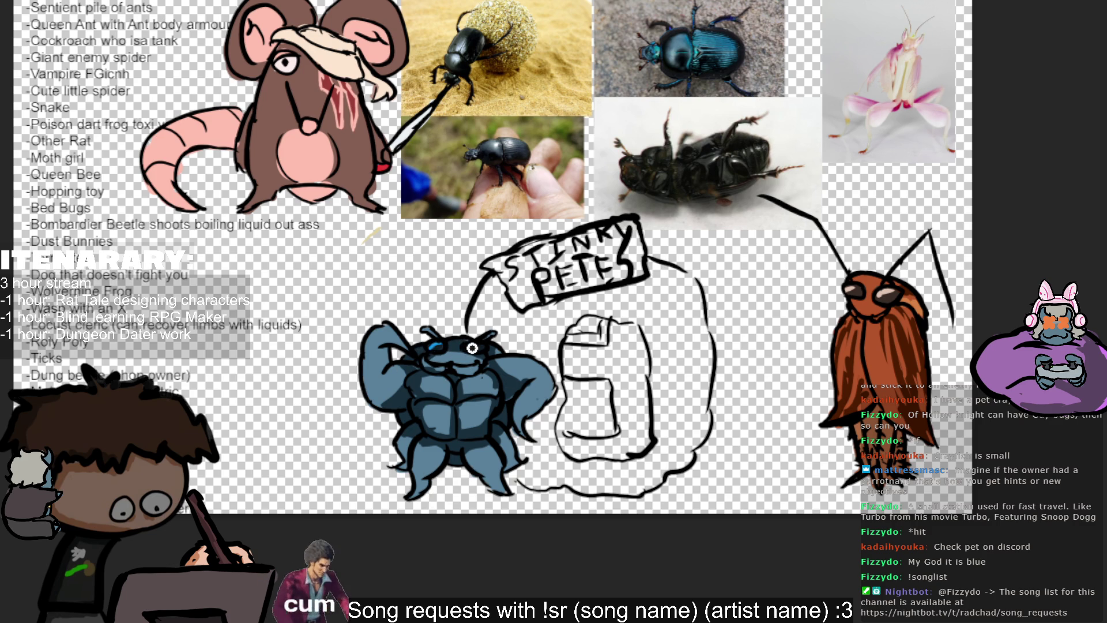
{"action": "mouse_move", "coordinate": [424, 386]}
{"action": "left_mouse_down"}
{"action": "mouse_move", "coordinate": [441, 380]}
{"action": "mouse_move", "coordinate": [478, 412]}
{"action": "left_mouse_up"}
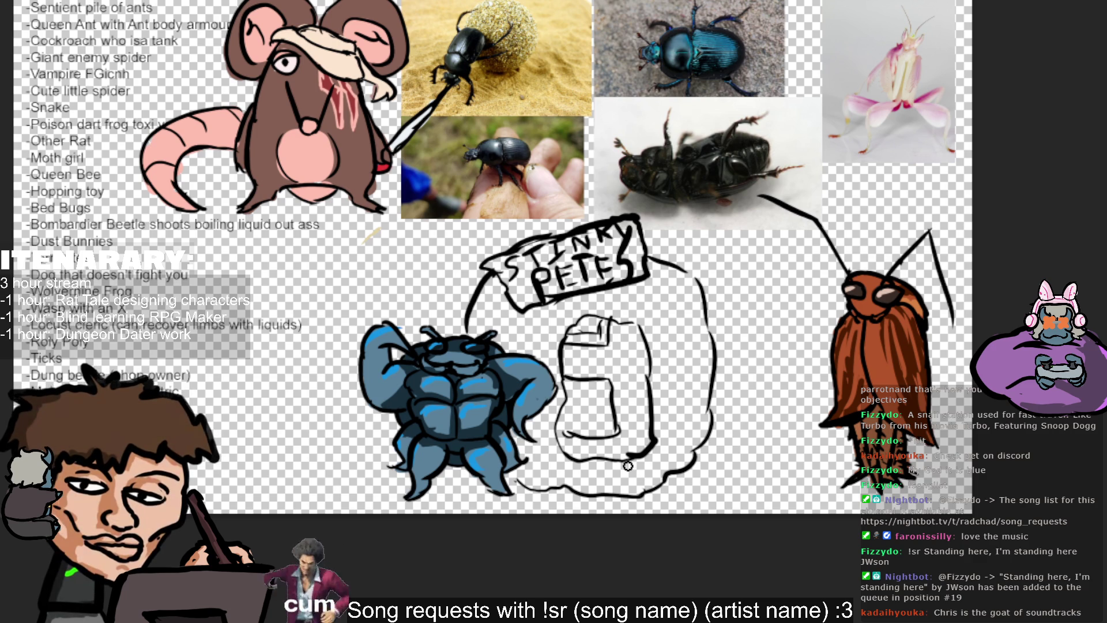
{"action": "left_click_drag", "start_coordinate": [567, 314], "coordinate": [548, 441]}
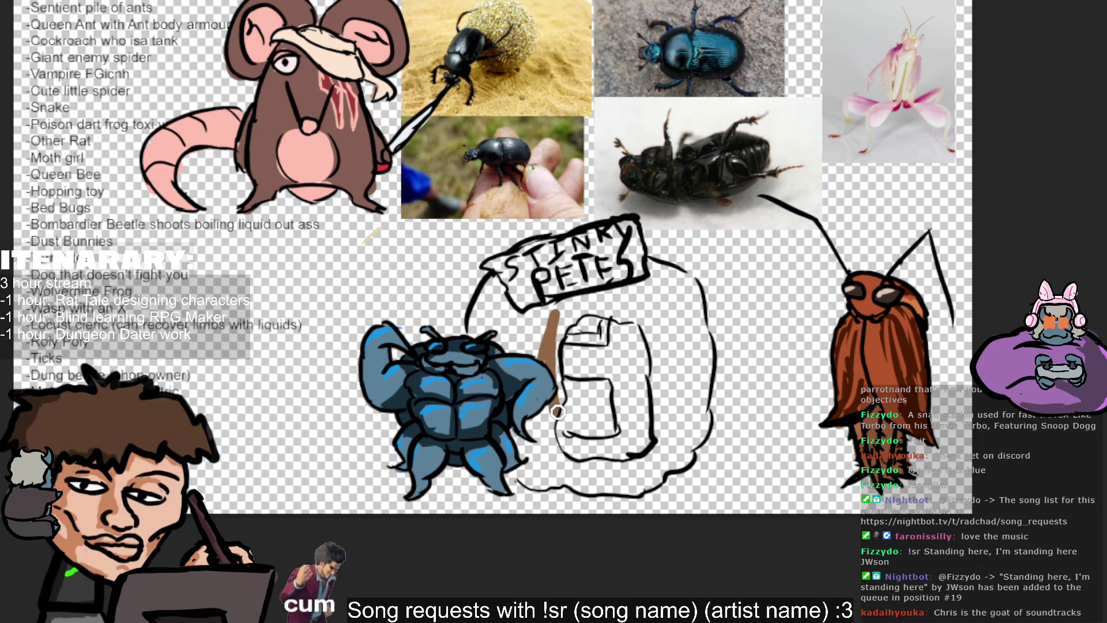
Fill the dung ball's left side with brown between the arm and the sign, undoing one stroke.
{"action": "mouse_move", "coordinate": [569, 331]}
{"action": "left_mouse_down"}
{"action": "mouse_move", "coordinate": [514, 386]}
{"action": "mouse_move", "coordinate": [511, 329]}
{"action": "left_mouse_up"}
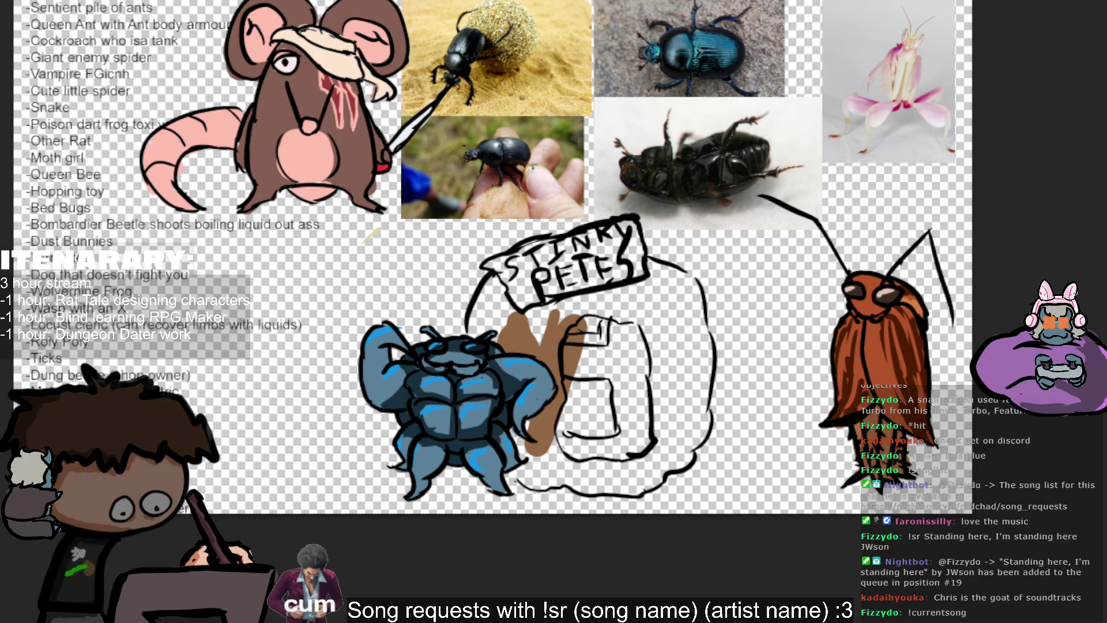
{"action": "left_click_drag", "start_coordinate": [566, 303], "coordinate": [554, 385]}
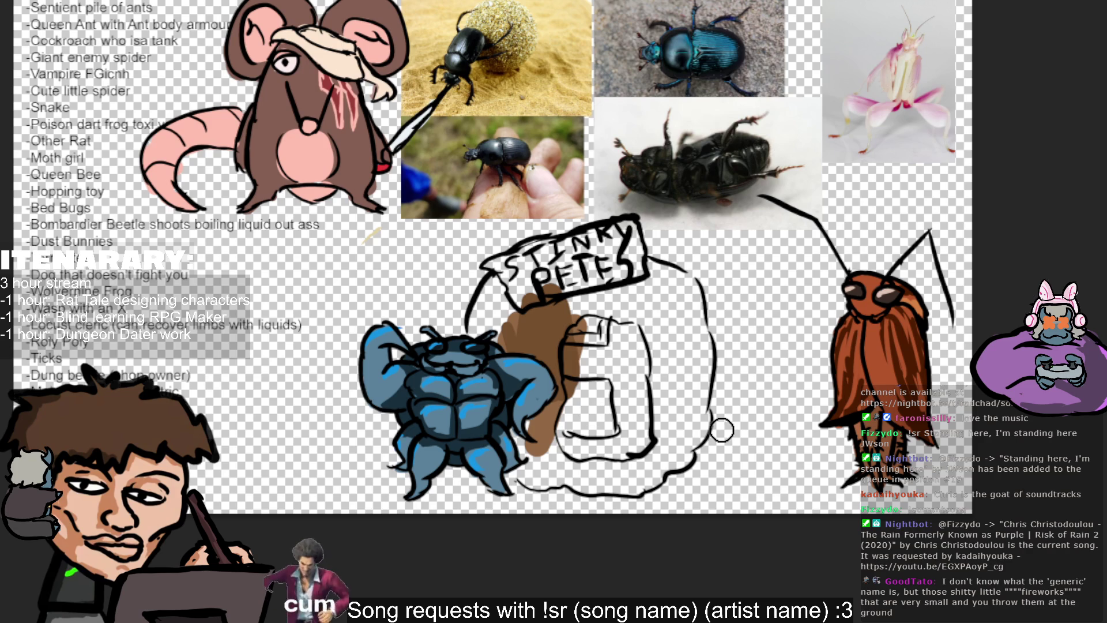
{"action": "mouse_move", "coordinate": [511, 321]}
{"action": "left_mouse_down"}
{"action": "mouse_move", "coordinate": [495, 309]}
{"action": "mouse_move", "coordinate": [494, 289]}
{"action": "mouse_move", "coordinate": [487, 322]}
{"action": "left_mouse_up"}
{"action": "mouse_move", "coordinate": [519, 400]}
{"action": "left_mouse_down"}
{"action": "mouse_move", "coordinate": [540, 477]}
{"action": "mouse_move", "coordinate": [590, 381]}
{"action": "left_mouse_up"}
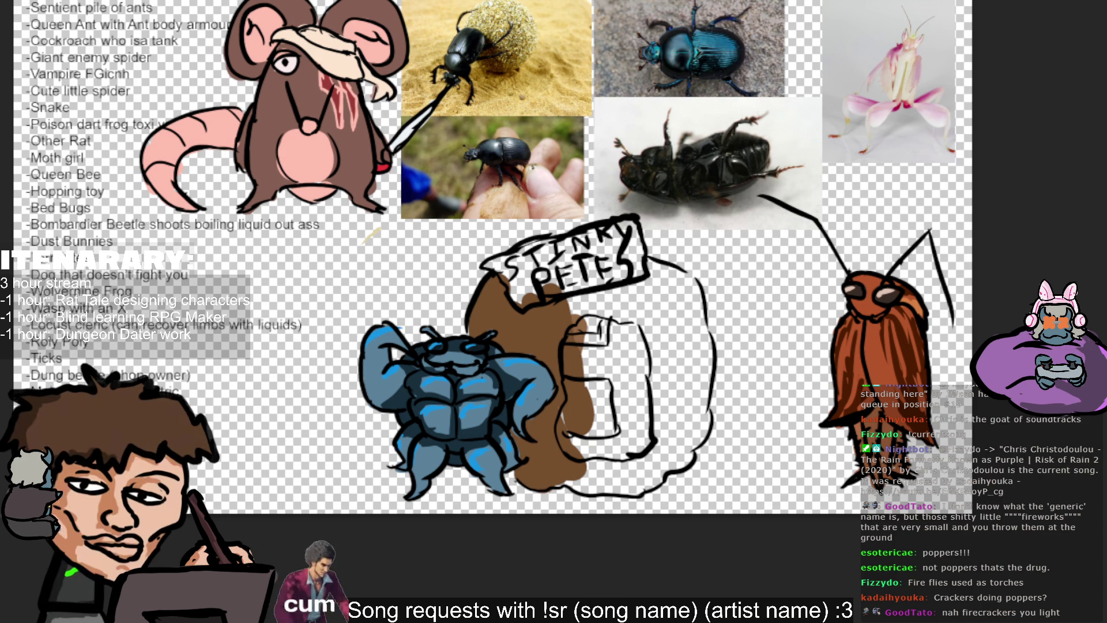
{"action": "key", "text": "ctrl+z"}
{"action": "key", "text": "ctrl+z"}
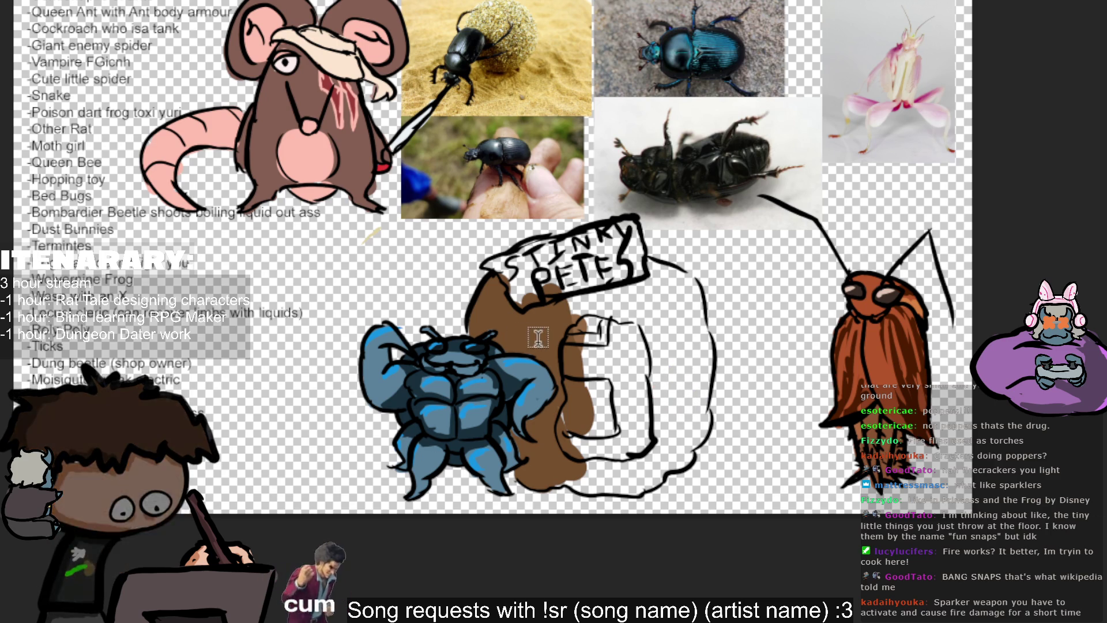
Extend brown paint along the ball's bottom edge and into its lower right.
{"action": "mouse_move", "coordinate": [562, 469]}
{"action": "left_mouse_down"}
{"action": "mouse_move", "coordinate": [550, 476]}
{"action": "mouse_move", "coordinate": [614, 461]}
{"action": "mouse_move", "coordinate": [618, 476]}
{"action": "mouse_move", "coordinate": [577, 492]}
{"action": "left_mouse_up"}
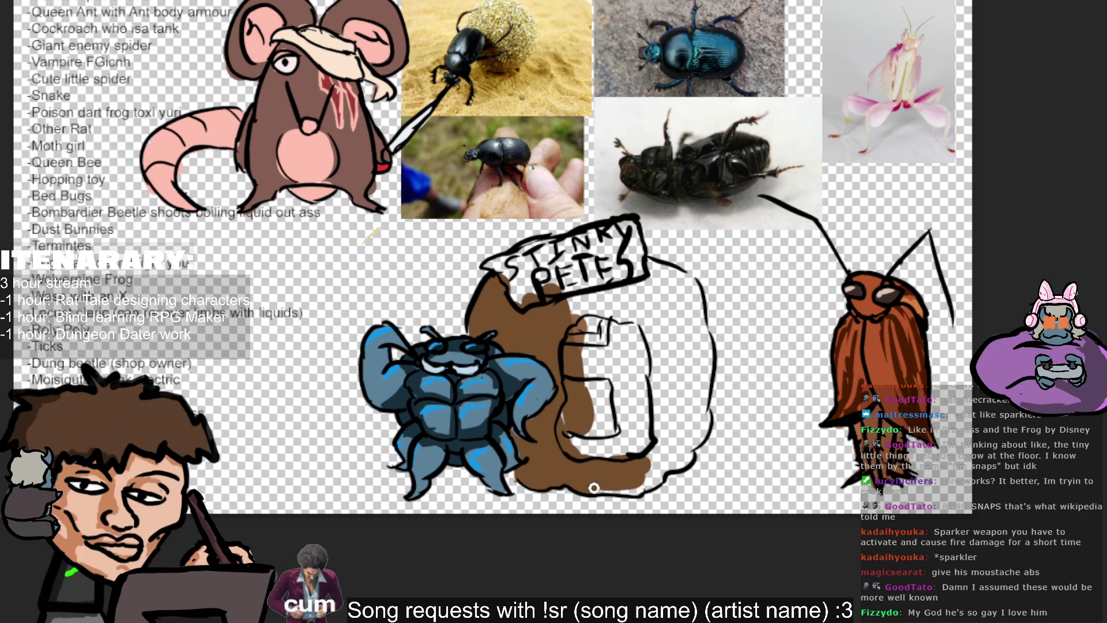
{"action": "left_click_drag", "start_coordinate": [637, 489], "coordinate": [678, 459]}
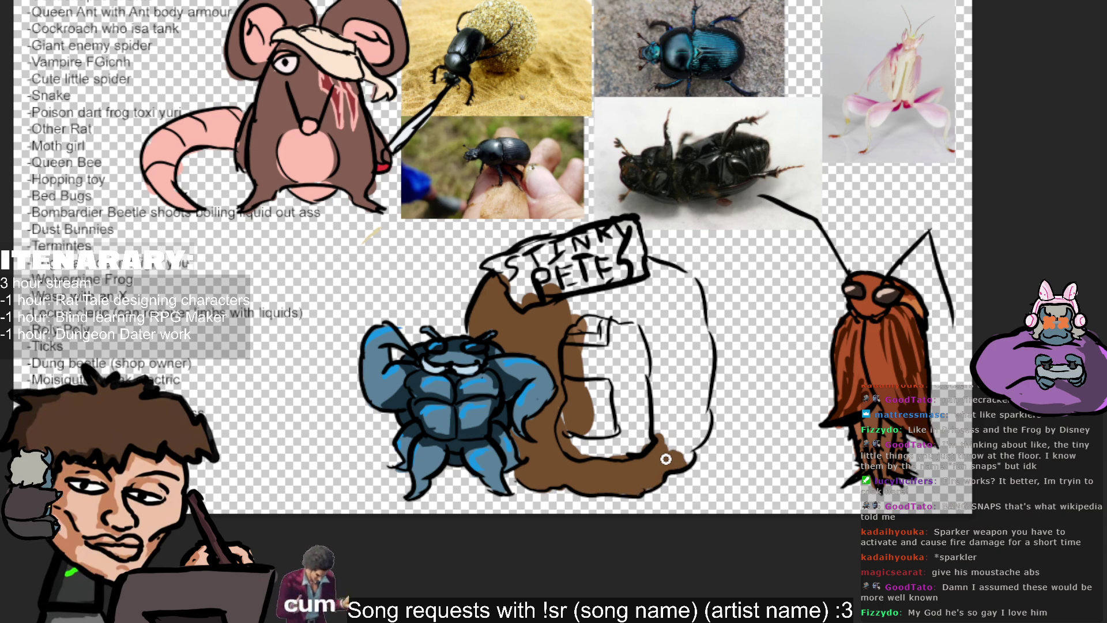
{"action": "left_click_drag", "start_coordinate": [641, 421], "coordinate": [661, 434]}
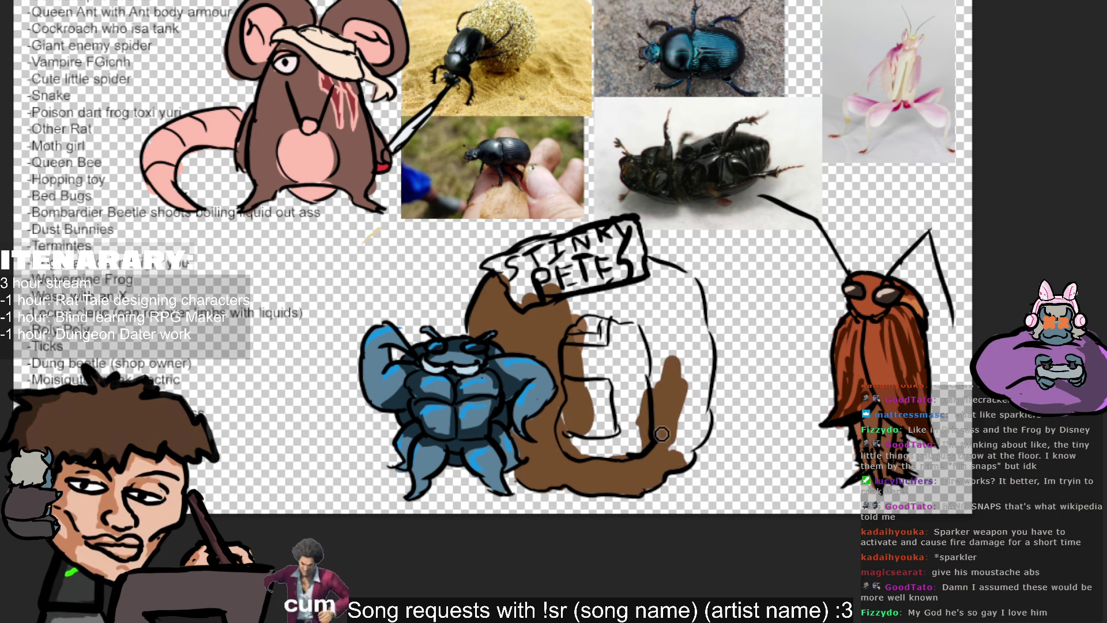
{"action": "mouse_move", "coordinate": [661, 434]}
{"action": "left_mouse_down"}
{"action": "mouse_move", "coordinate": [682, 464]}
{"action": "mouse_move", "coordinate": [694, 395]}
{"action": "left_mouse_up"}
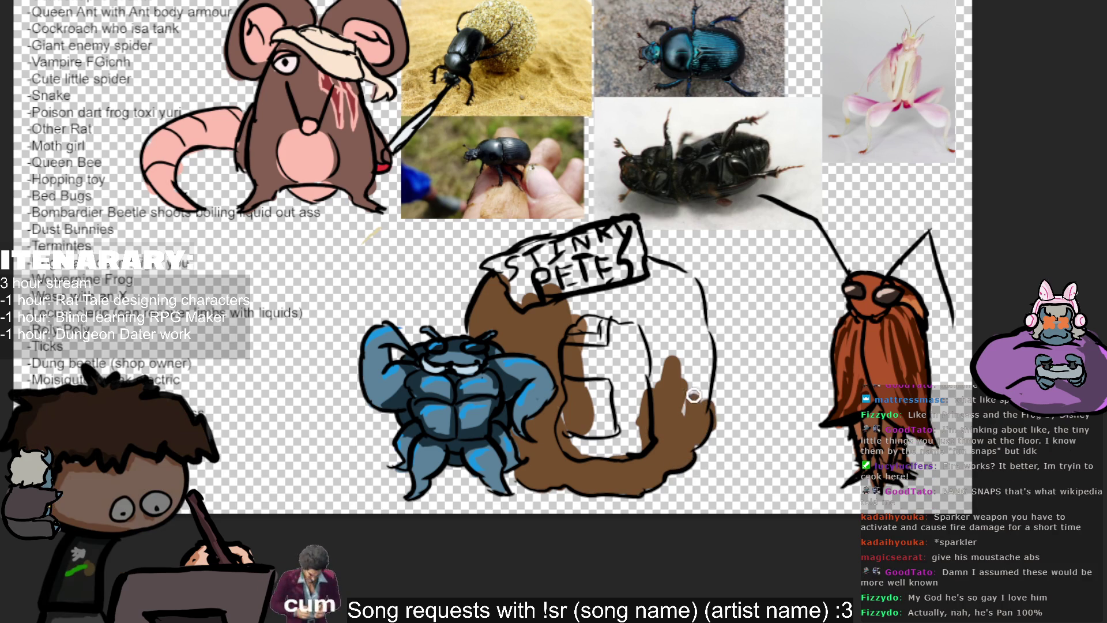
{"action": "mouse_move", "coordinate": [673, 421]}
{"action": "left_mouse_down"}
{"action": "mouse_move", "coordinate": [667, 395]}
{"action": "mouse_move", "coordinate": [643, 414]}
{"action": "left_mouse_up"}
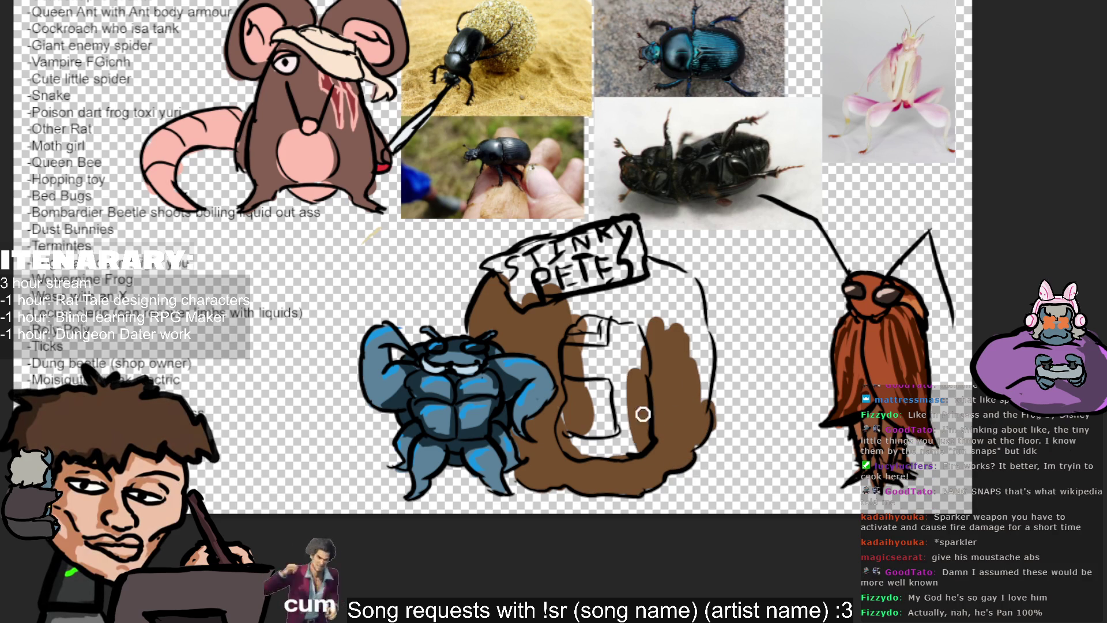
{"action": "mouse_move", "coordinate": [623, 453]}
{"action": "left_mouse_down"}
{"action": "mouse_move", "coordinate": [568, 457]}
{"action": "mouse_move", "coordinate": [587, 370]}
{"action": "mouse_move", "coordinate": [571, 395]}
{"action": "left_mouse_up"}
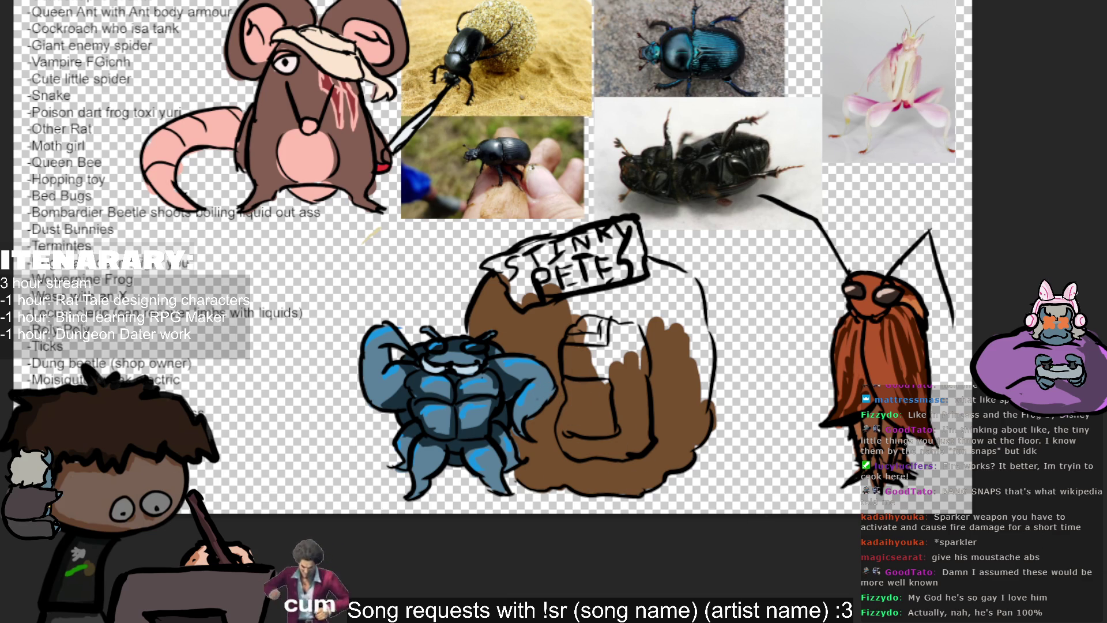
{"action": "left_click_drag", "start_coordinate": [632, 382], "coordinate": [632, 397]}
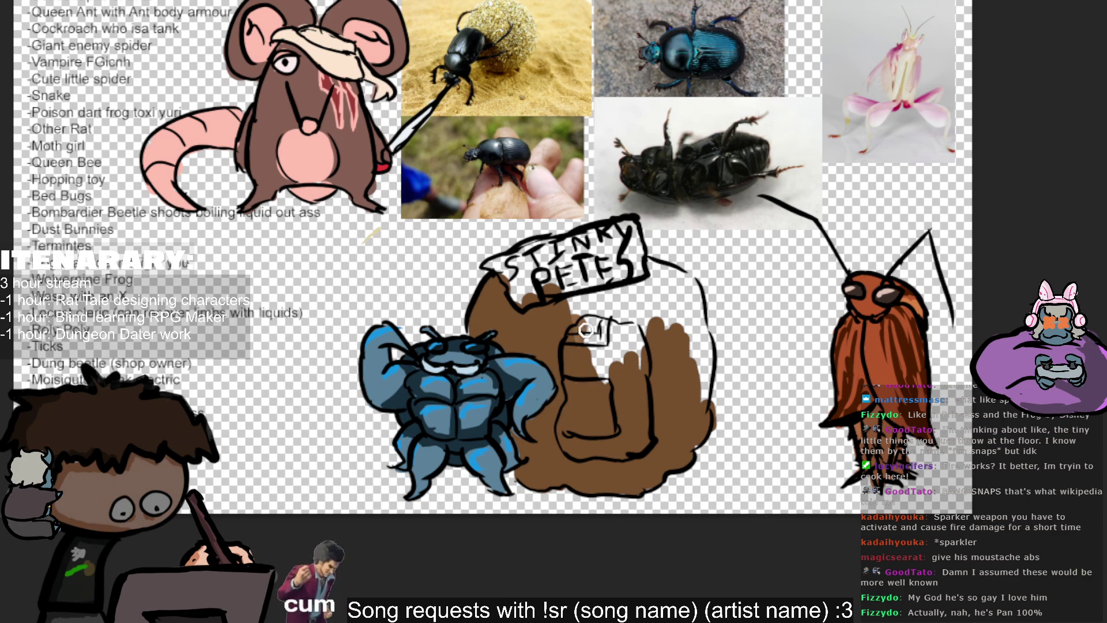
{"action": "left_click_drag", "start_coordinate": [603, 345], "coordinate": [628, 383]}
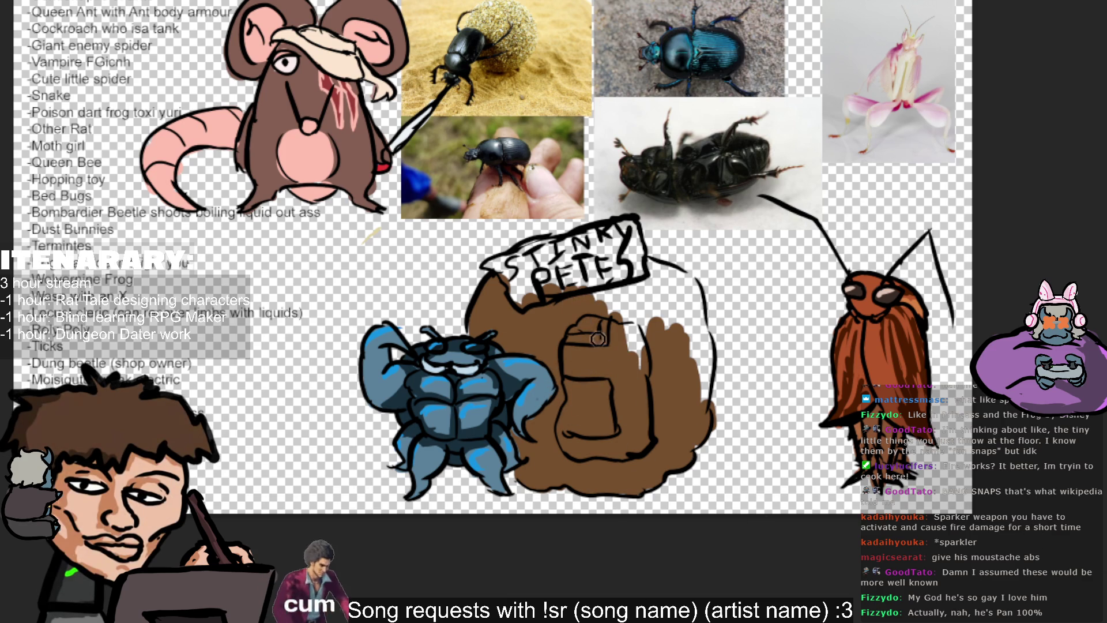
{"action": "mouse_move", "coordinate": [629, 383]}
{"action": "left_mouse_down"}
{"action": "mouse_move", "coordinate": [625, 319]}
{"action": "mouse_move", "coordinate": [674, 394]}
{"action": "left_mouse_up"}
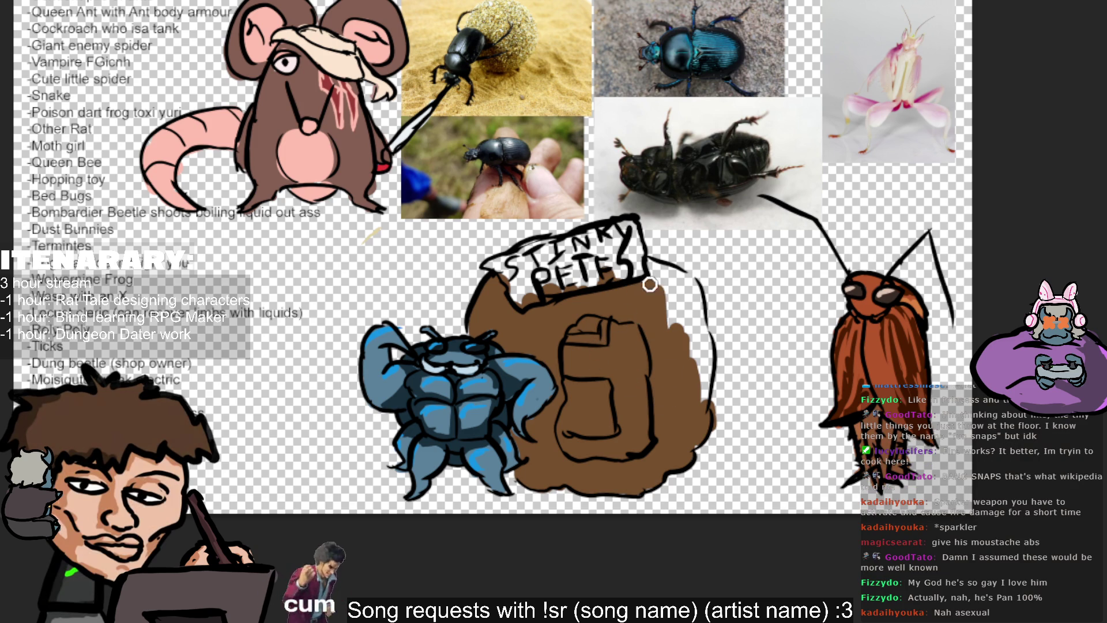
{"action": "mouse_move", "coordinate": [681, 312]}
{"action": "left_mouse_down"}
{"action": "mouse_move", "coordinate": [700, 389]}
{"action": "mouse_move", "coordinate": [699, 364]}
{"action": "mouse_move", "coordinate": [712, 371]}
{"action": "mouse_move", "coordinate": [695, 335]}
{"action": "mouse_move", "coordinate": [709, 330]}
{"action": "mouse_move", "coordinate": [653, 319]}
{"action": "left_mouse_up"}
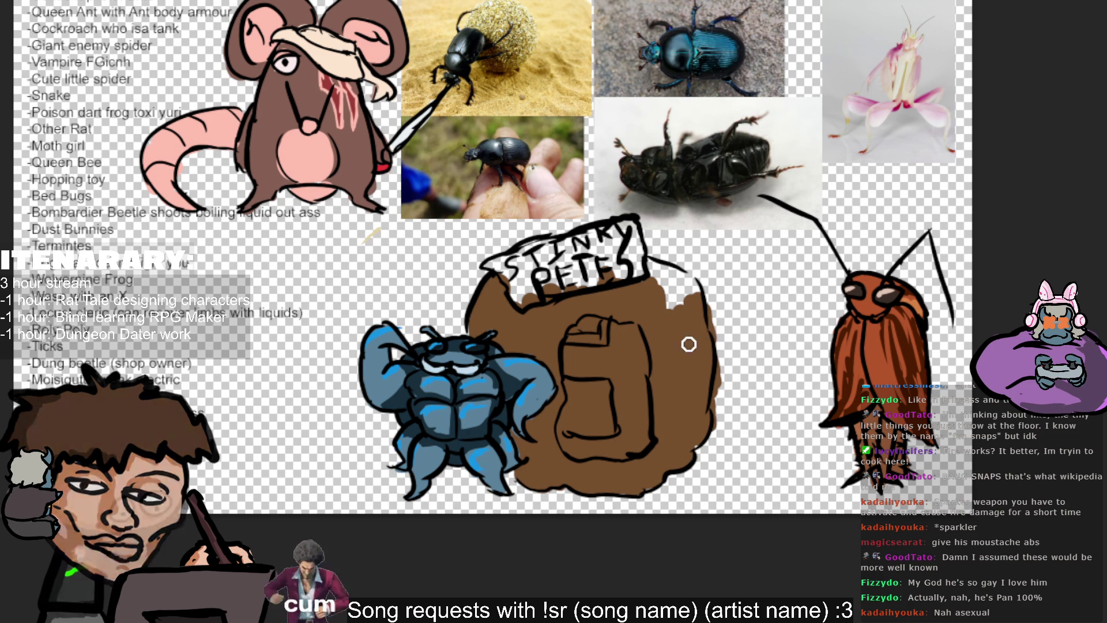